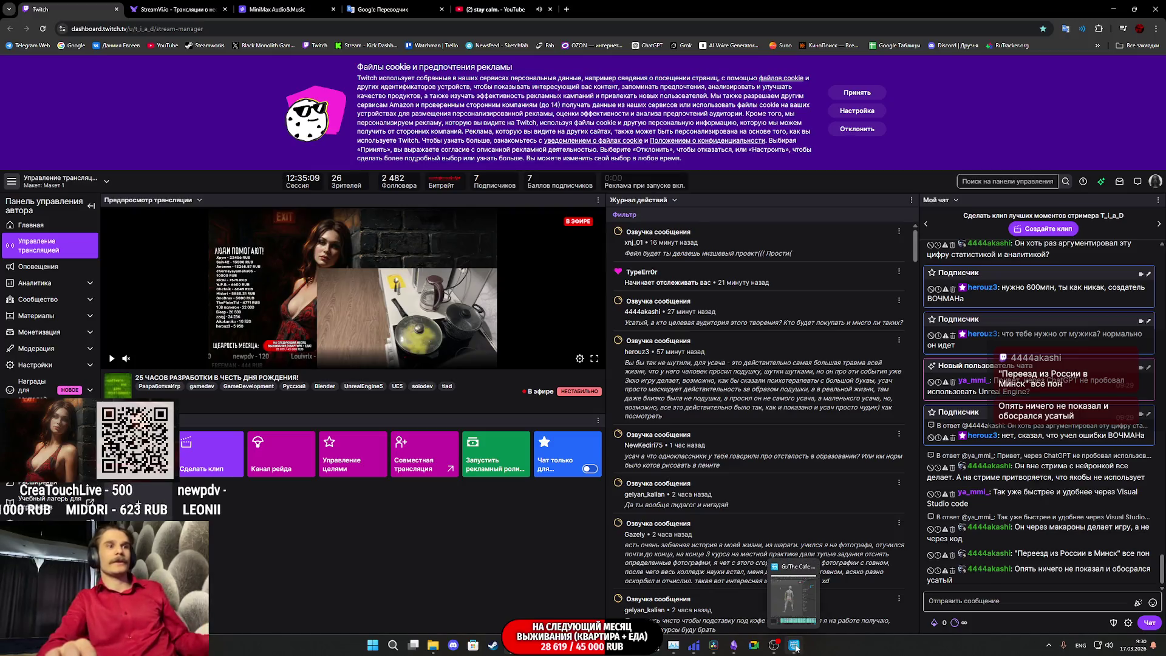
# - Play the PillowerAnims animation in Cascadeur beside the Twitch stream manager dashboard
pyautogui.press('space')
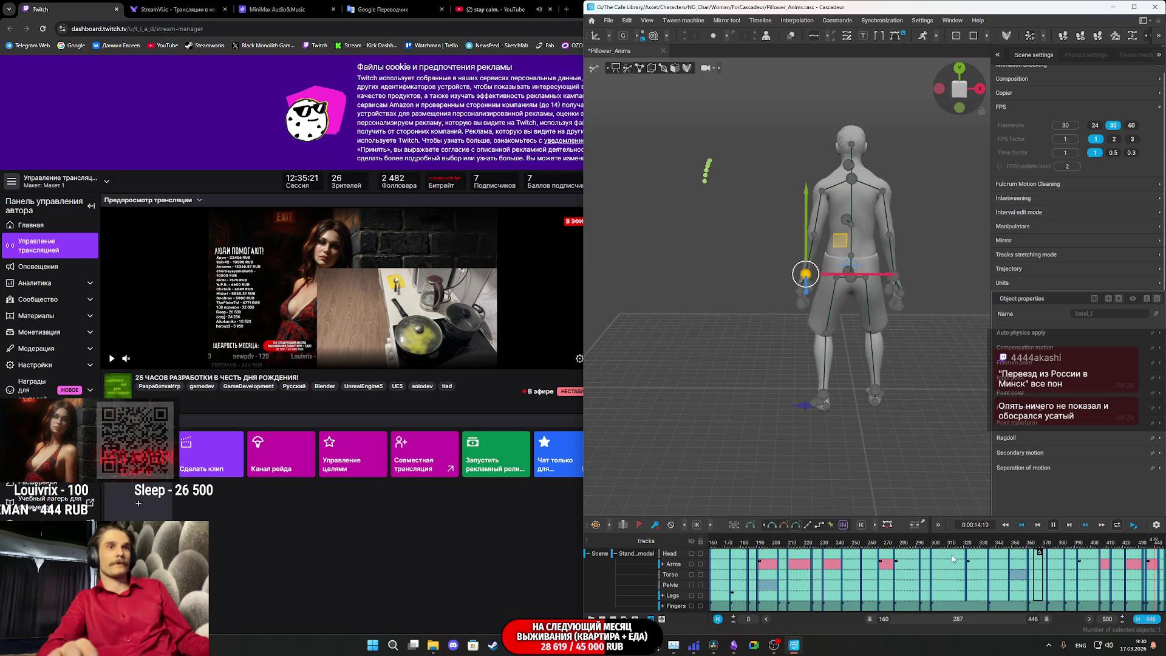
# - Move to frame 410, select all its keys, and play back from there
pyautogui.click(1043, 545)
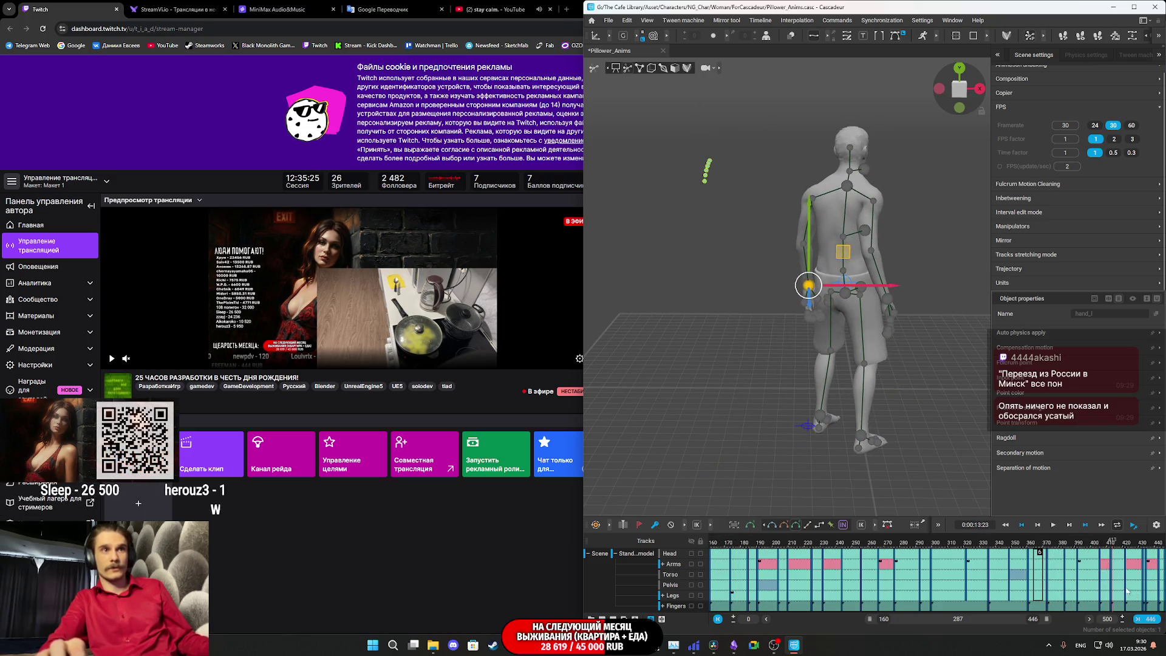
pyautogui.click(1101, 545)
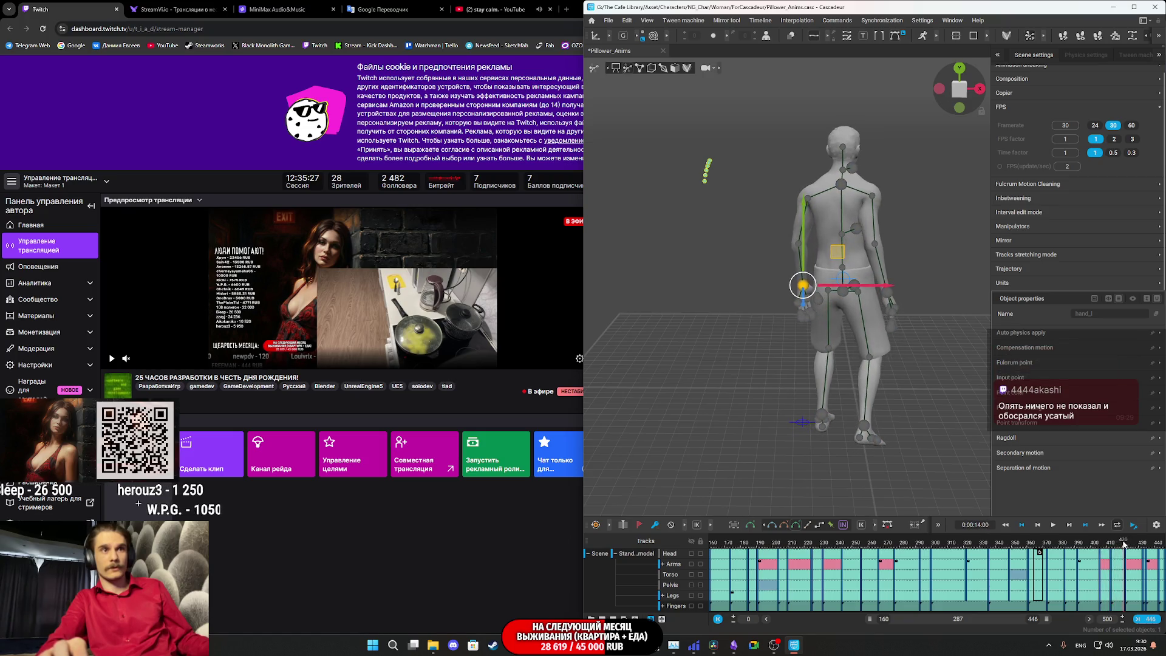
pyautogui.moveTo(1127, 542); pyautogui.dragTo(1124, 545)
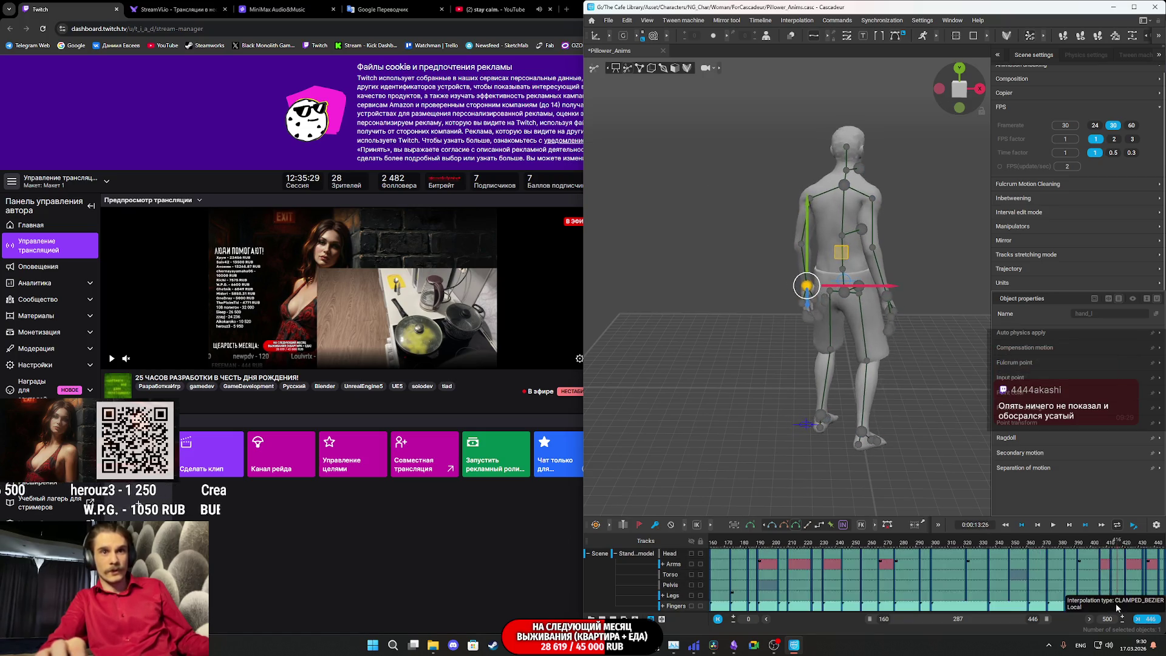
pyautogui.click(1109, 556)
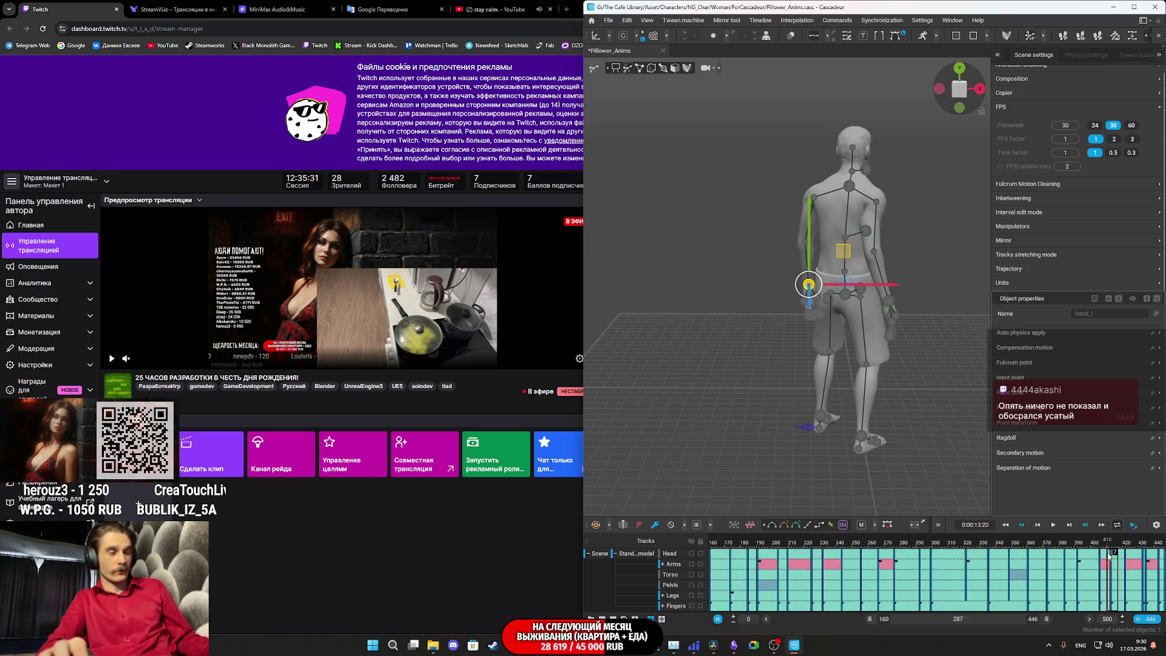
pyautogui.click(1110, 554)
pyautogui.press('space')
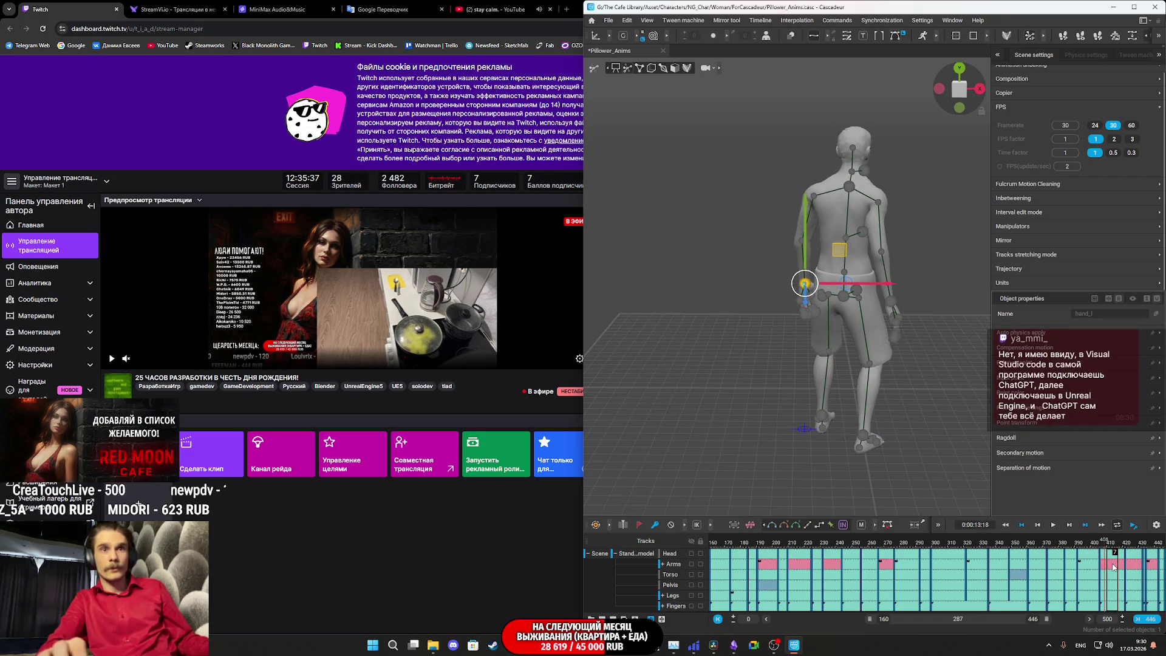
pyautogui.press('space')
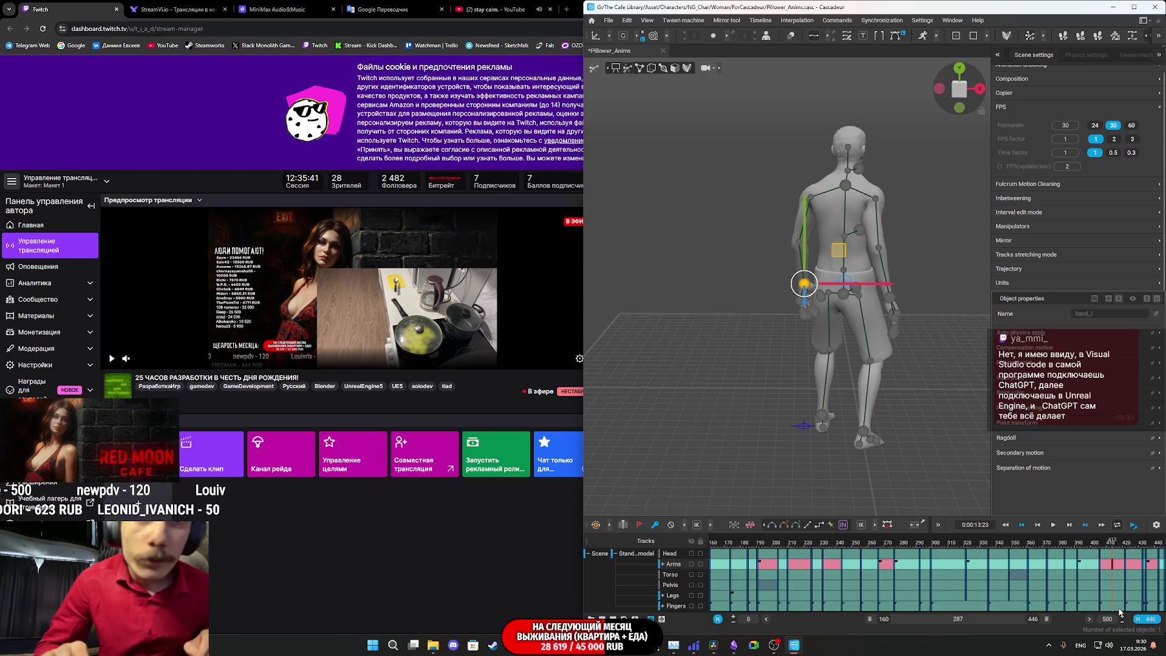
# - Change the interpolation of a 20-frame interval near frame 400 and replay it
pyautogui.moveTo(1091, 577); pyautogui.dragTo(1121, 577)
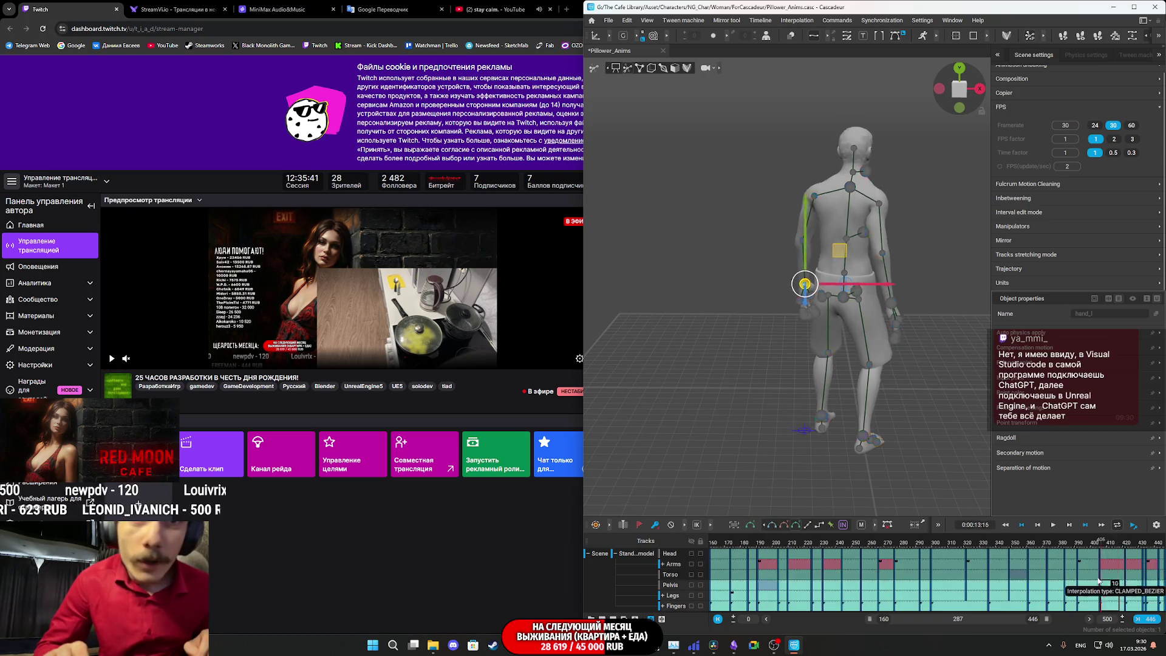
pyautogui.click(772, 525)
pyautogui.press('space')
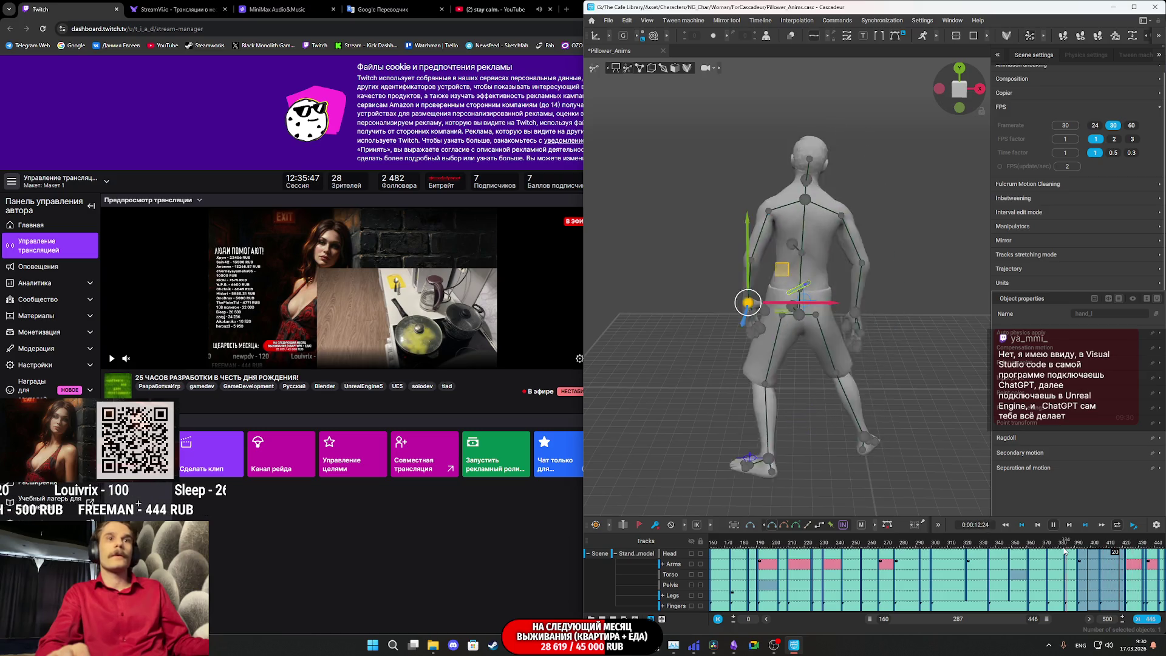
pyautogui.press('space')
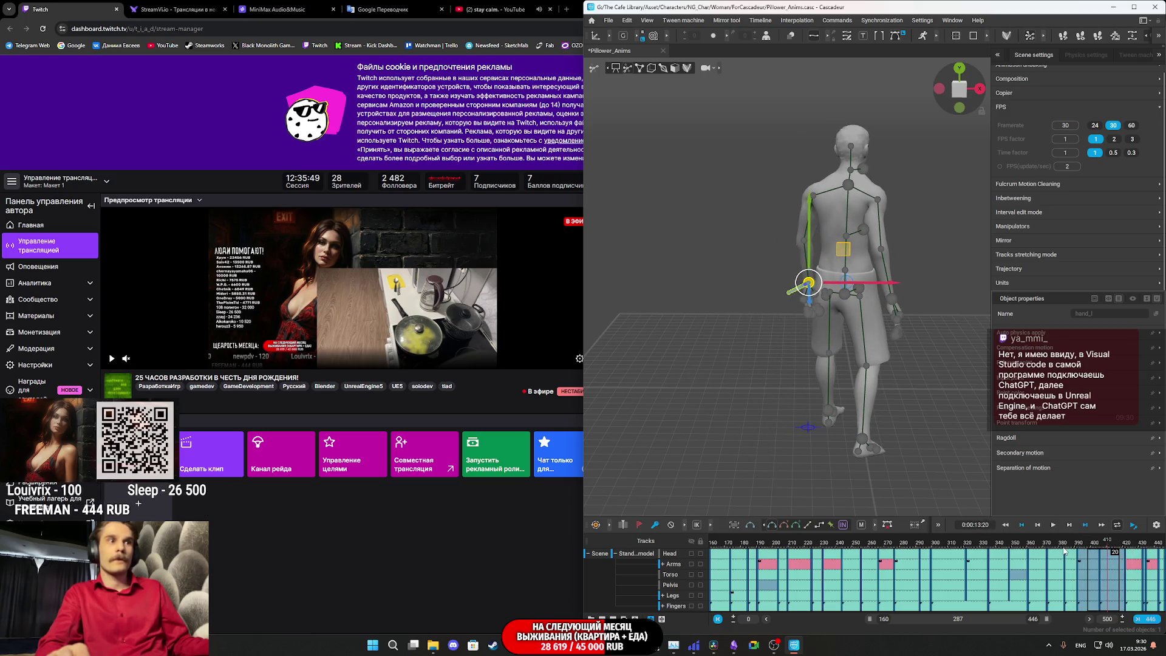
# - Set the 17-frame range of Legs keys from frame 399 to Bezier and replay
pyautogui.click(1090, 599)
pyautogui.moveTo(1089, 600); pyautogui.dragTo(1111, 595)
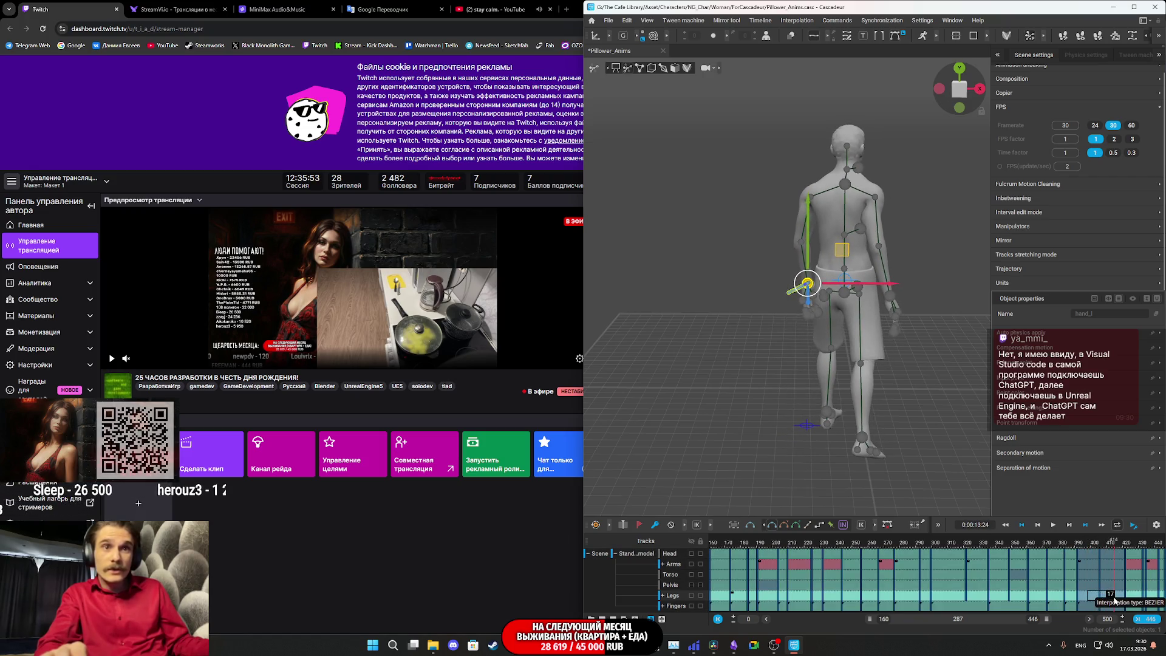
pyautogui.click(796, 530)
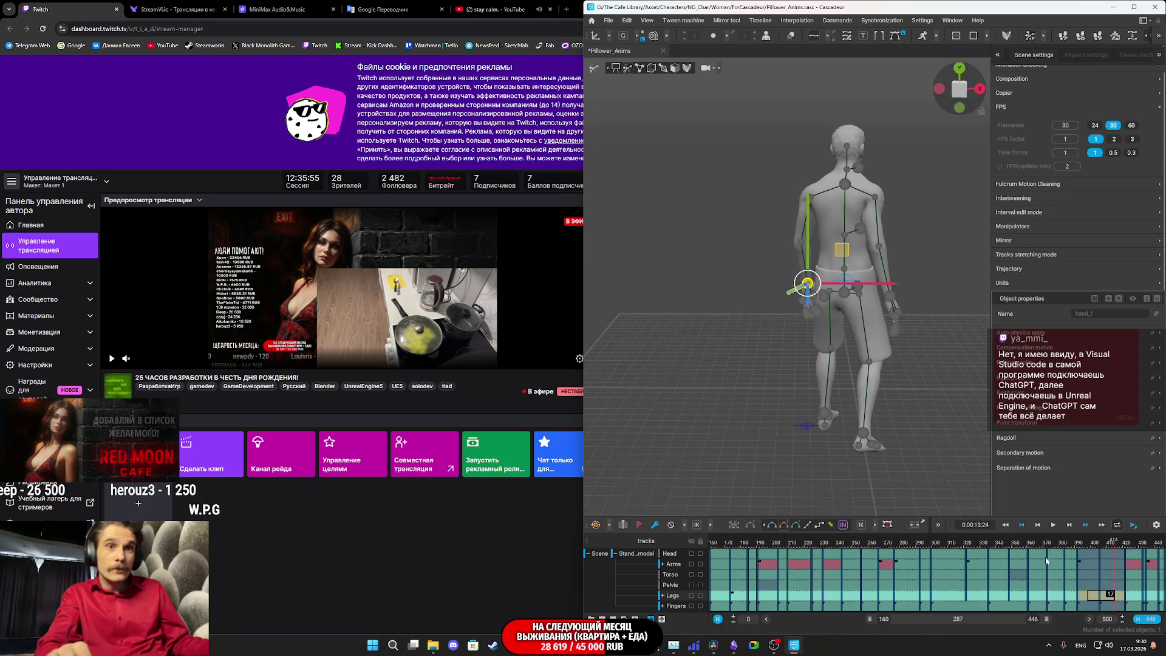
pyautogui.press('space')
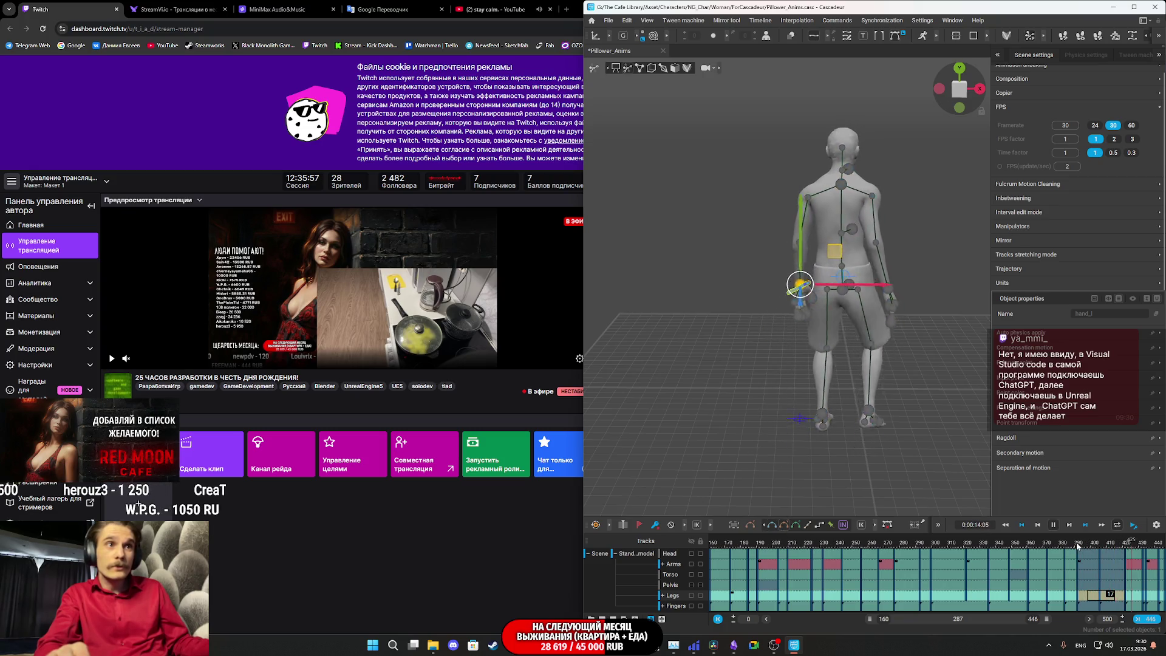
pyautogui.press('space')
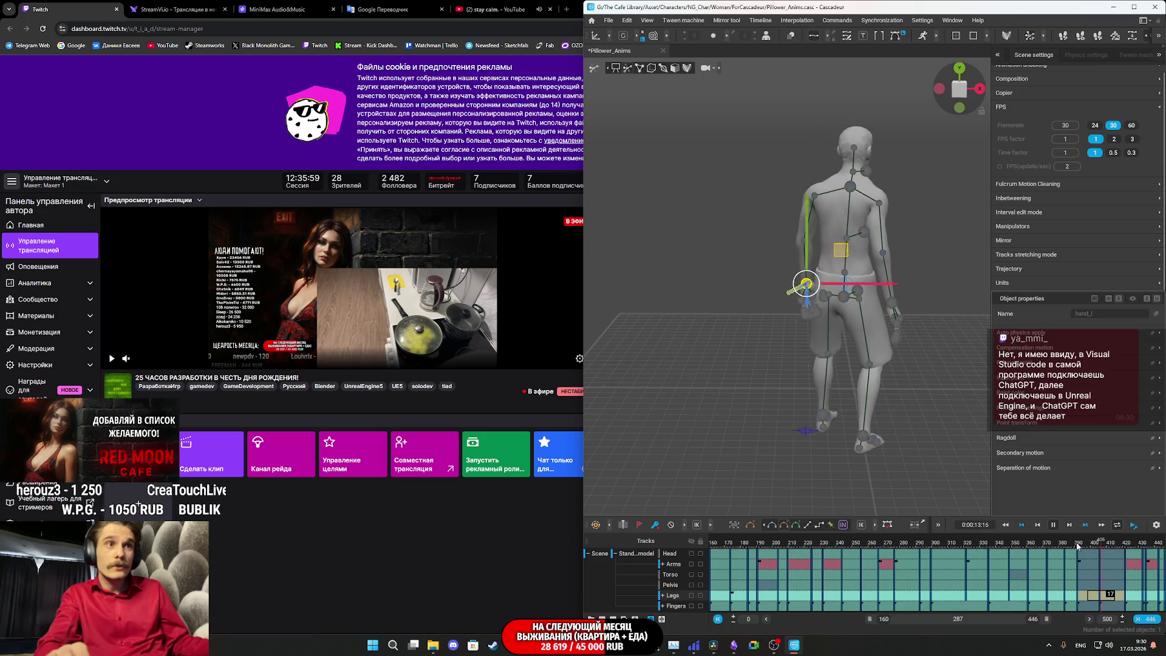
# - Move to frame 421 and view the character close up from the side
pyautogui.moveTo(1091, 548); pyautogui.dragTo(1125, 548)
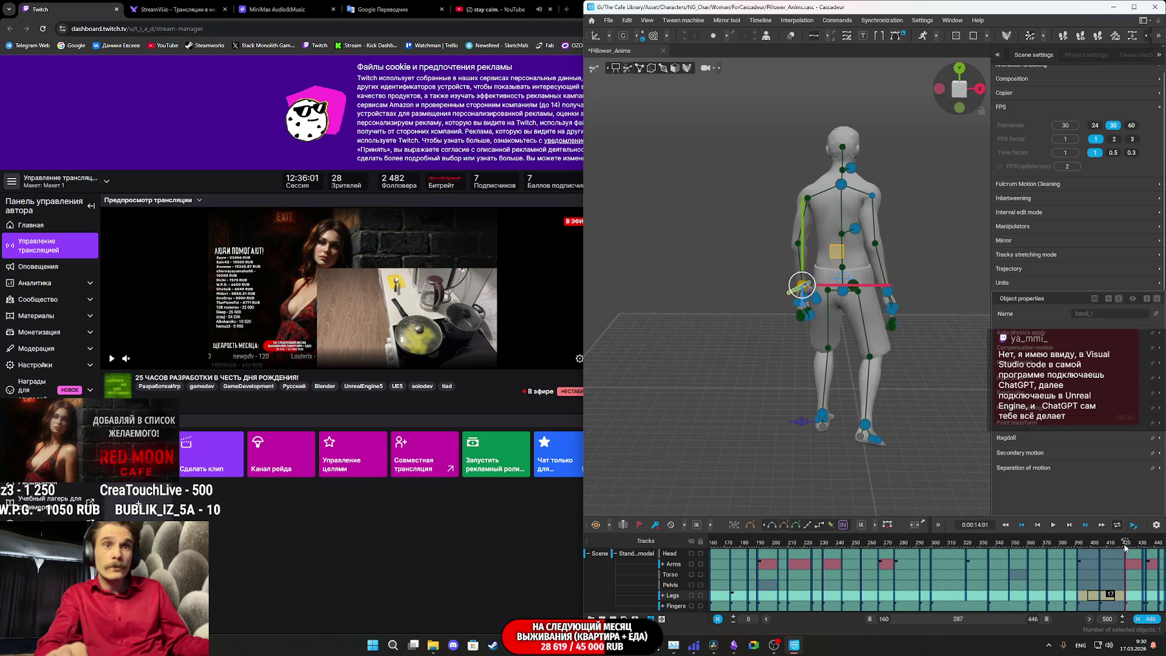
pyautogui.moveTo(989, 498)
pyautogui.mouseDown()
pyautogui.moveTo(860, 417)
pyautogui.moveTo(858, 400)
pyautogui.mouseUp()
pyautogui.scroll(4, 836, 378)
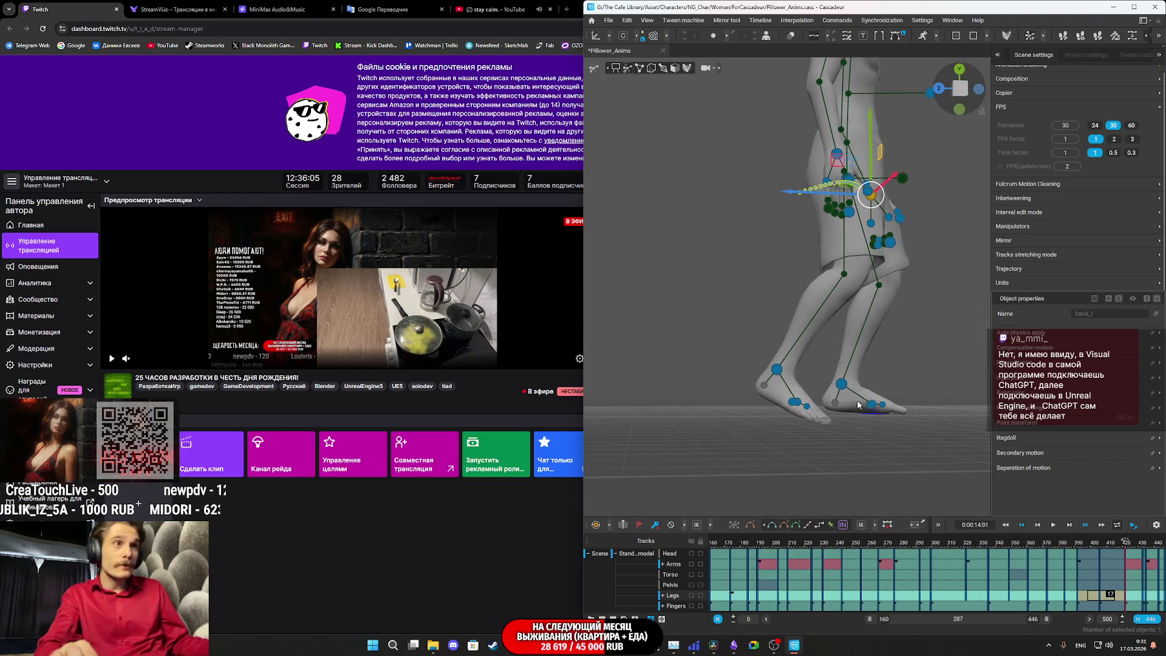
# - Select the toe controllers, then the left foot controller foot_l
pyautogui.click(797, 402)
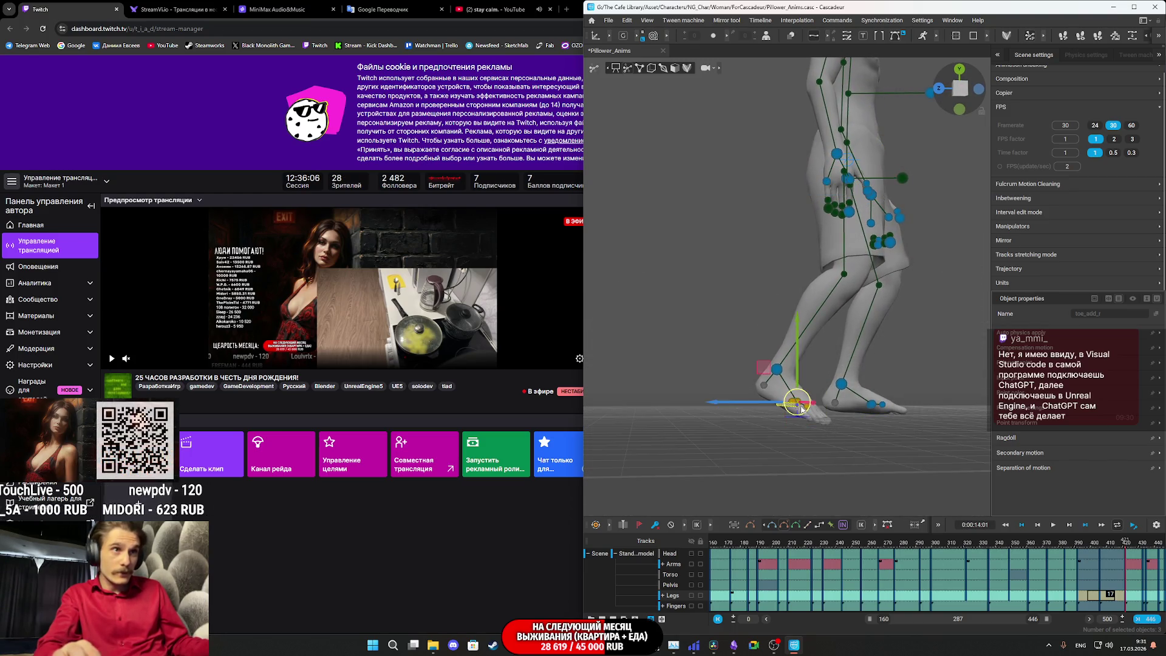
pyautogui.click(849, 436)
pyautogui.moveTo(852, 438); pyautogui.dragTo(904, 464)
pyautogui.moveTo(851, 397)
pyautogui.mouseDown()
pyautogui.moveTo(921, 399)
pyautogui.moveTo(841, 393)
pyautogui.mouseUp()
pyautogui.click(838, 387)
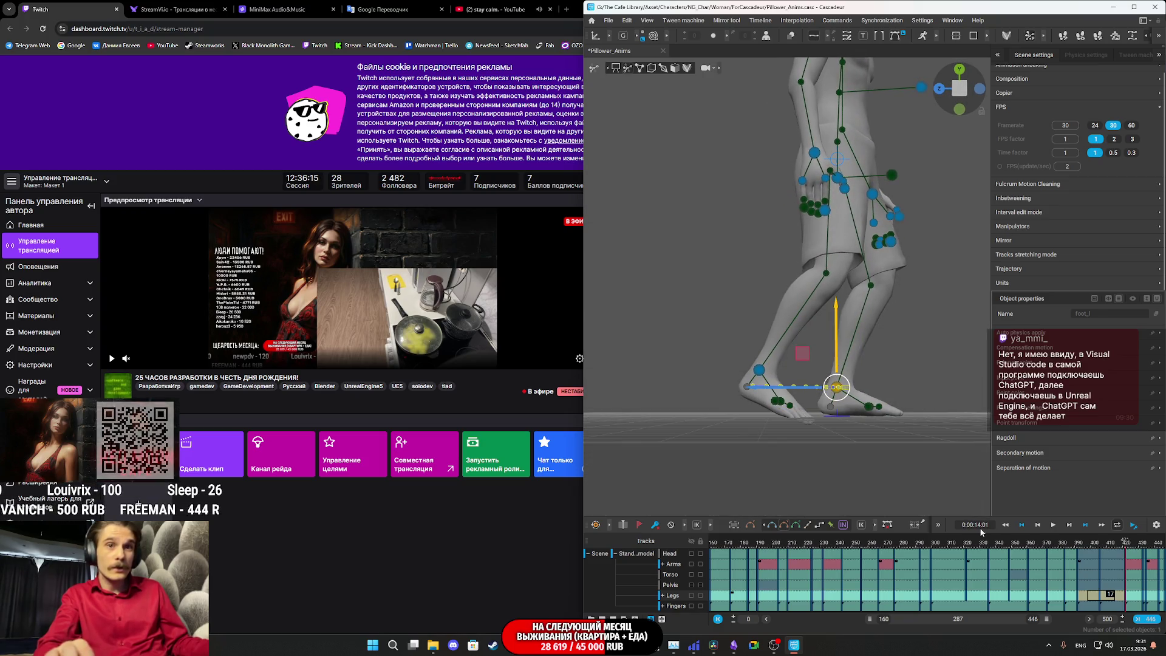
# - Replay the walk step from about 12:28, stopping at frame 386, then advance to frame 423
pyautogui.moveTo(1115, 543); pyautogui.dragTo(1074, 541)
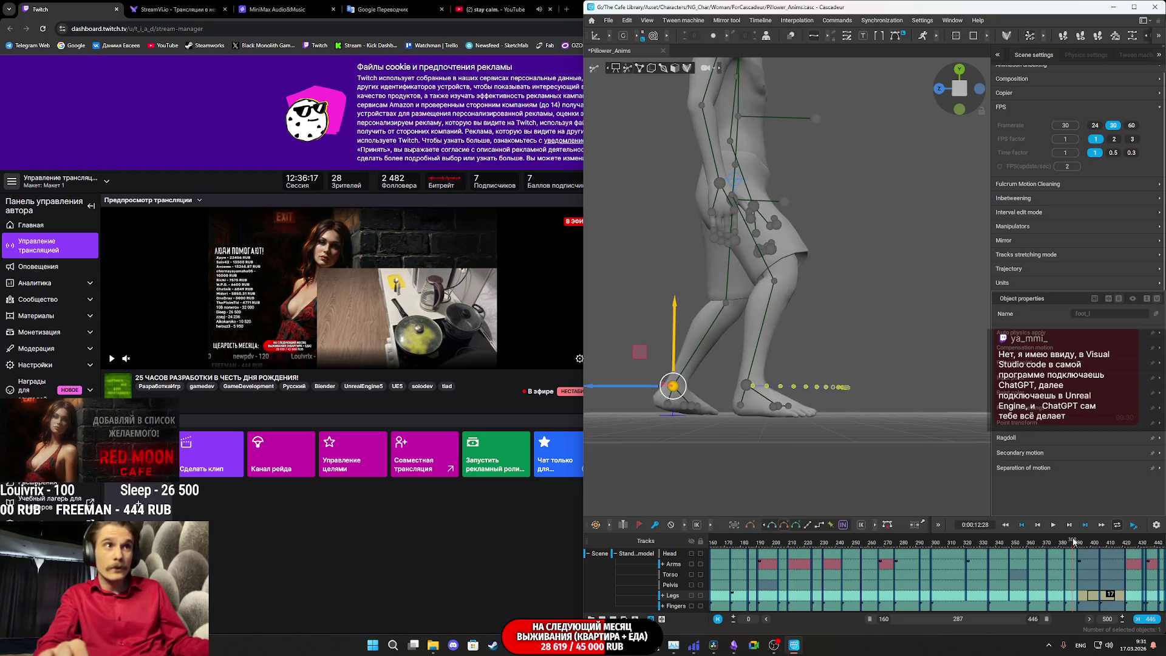
pyautogui.press('space')
pyautogui.moveTo(1074, 543); pyautogui.dragTo(1101, 547)
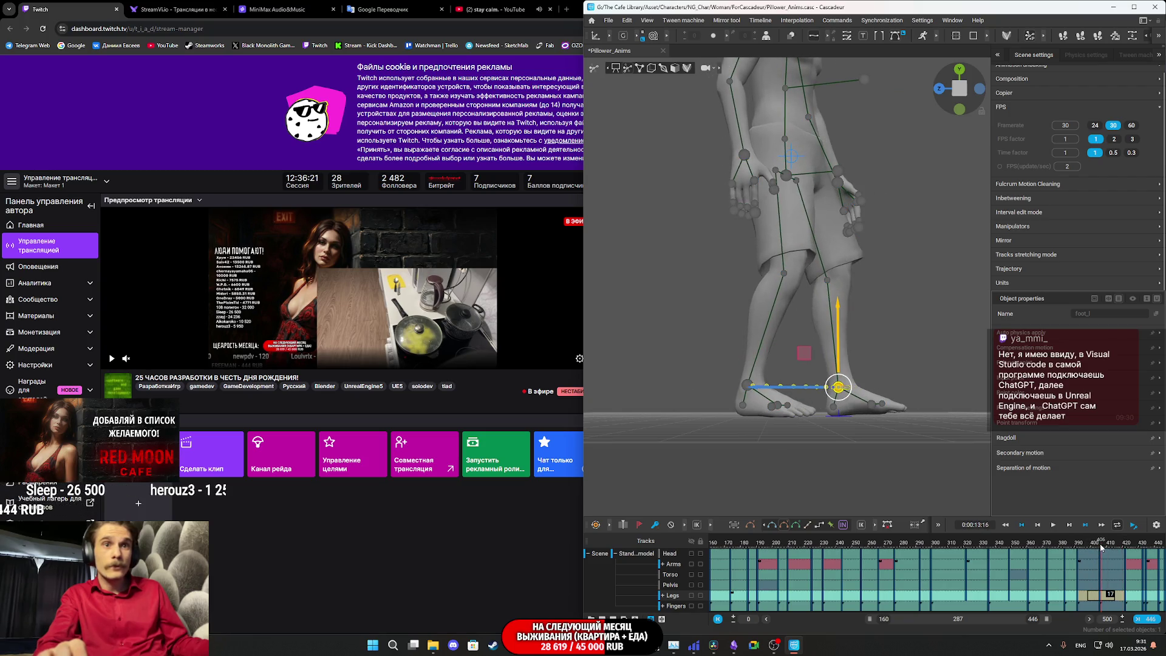
pyautogui.press('space')
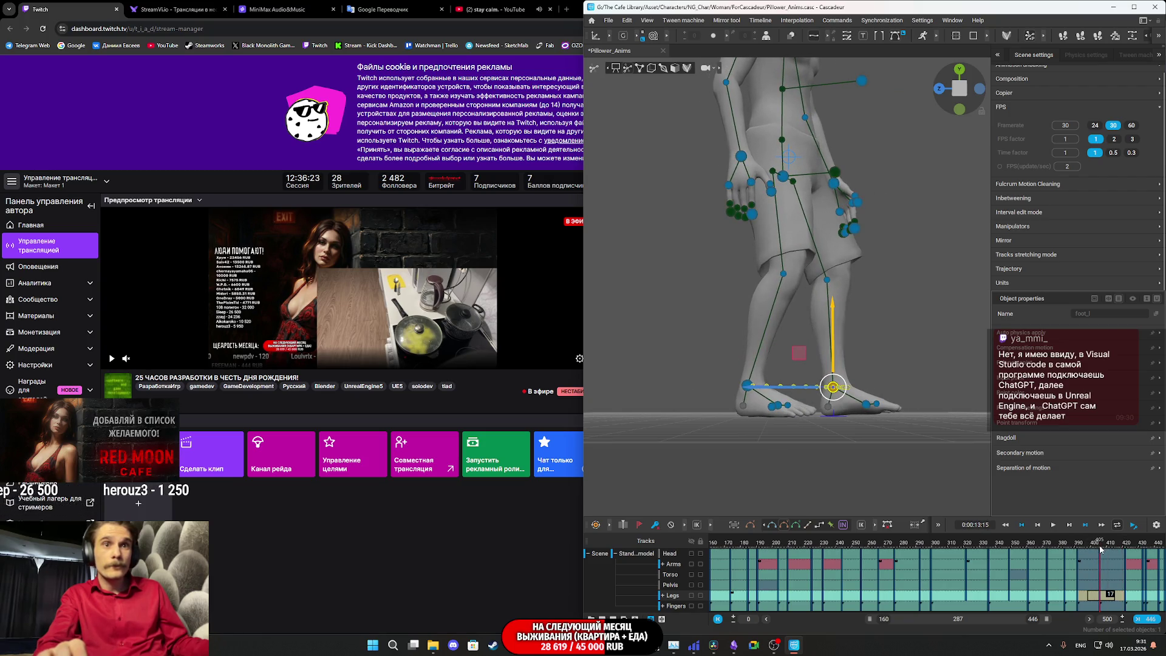
pyautogui.press('space')
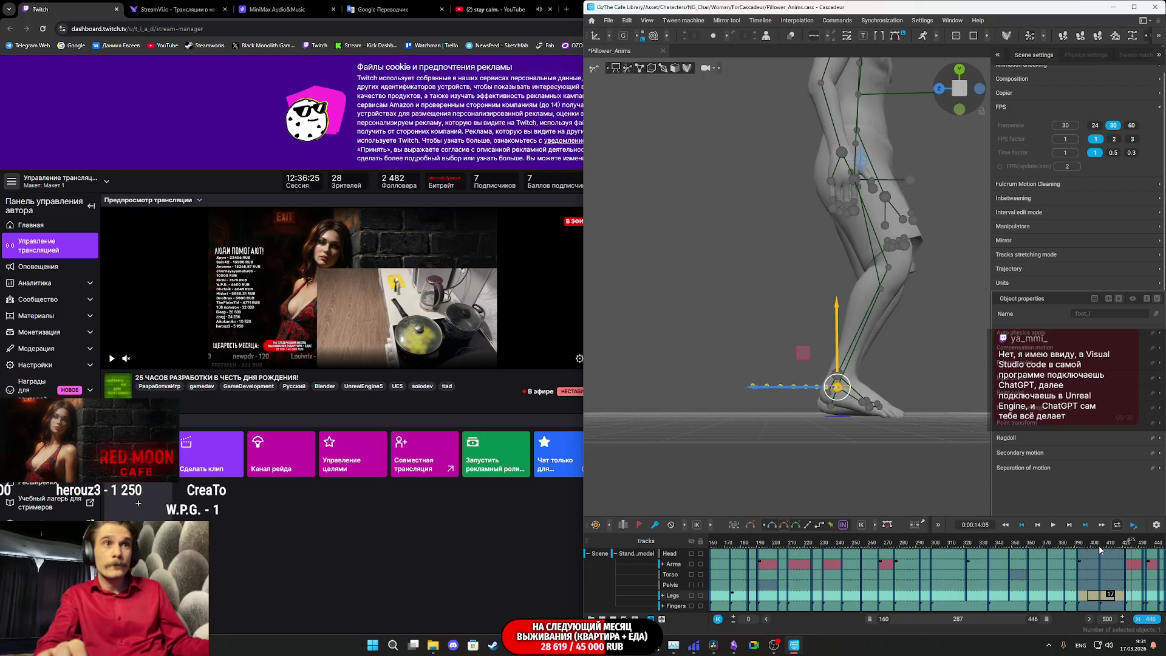
pyautogui.click(1103, 547)
pyautogui.press('space')
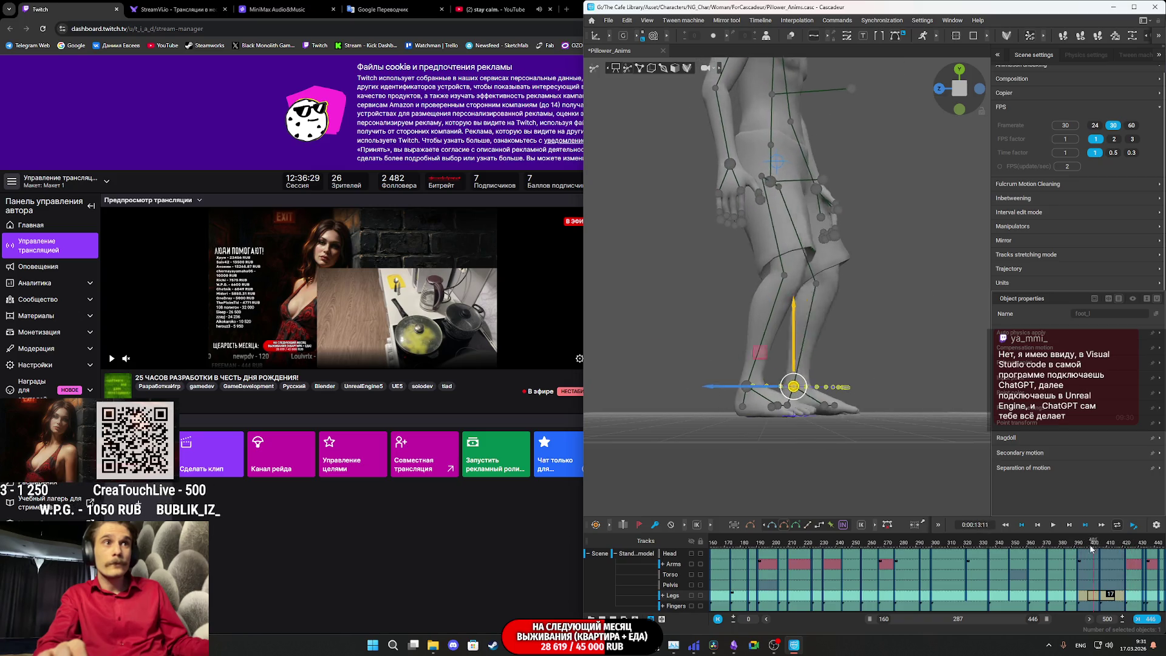
pyautogui.click(1070, 552)
pyautogui.press('space')
pyautogui.press('space')
pyautogui.moveTo(1115, 547); pyautogui.dragTo(1125, 549)
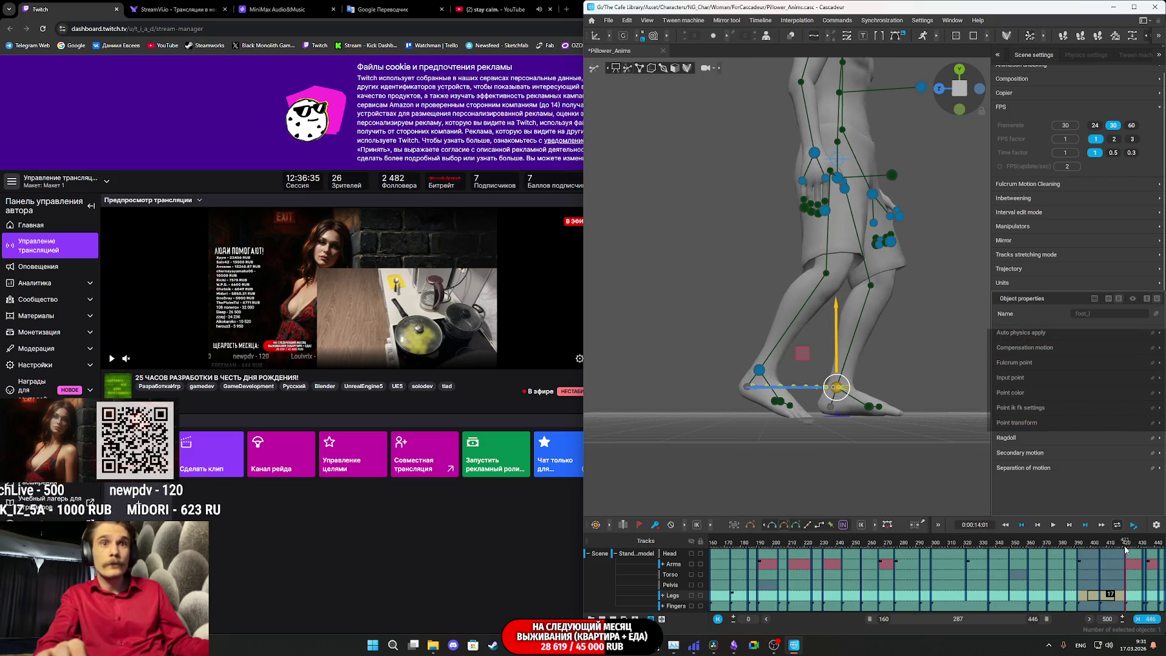
# - Raise the right foot controller foot_r slightly and play back the new pose
pyautogui.click(759, 369)
pyautogui.moveTo(762, 304); pyautogui.dragTo(765, 284)
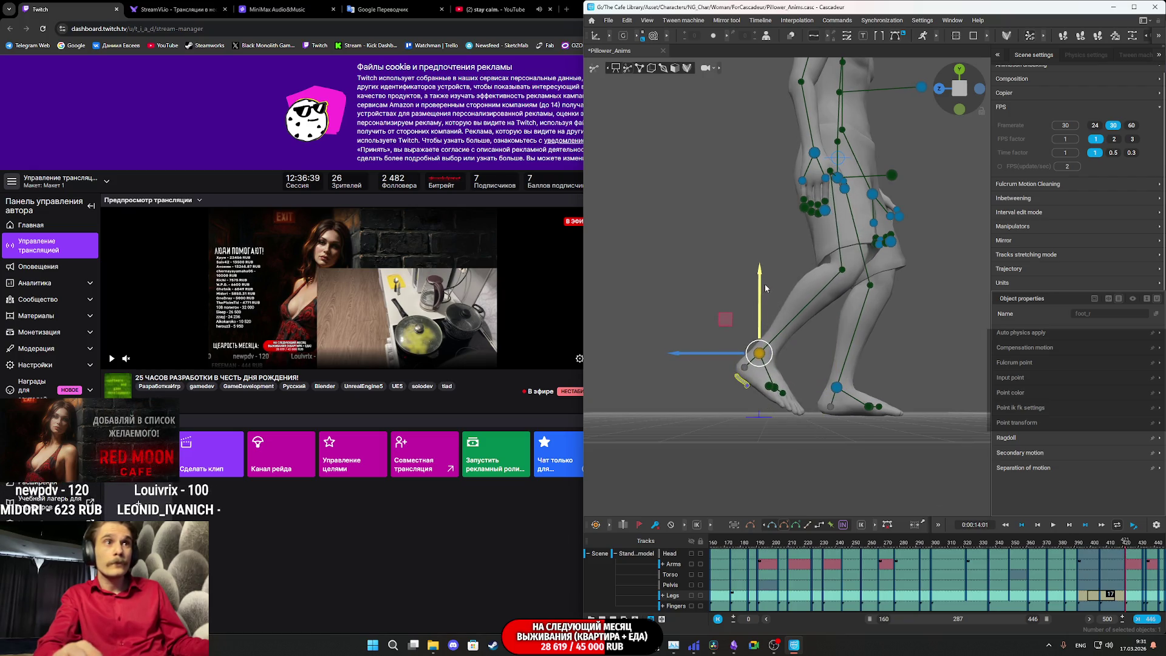
pyautogui.press('space')
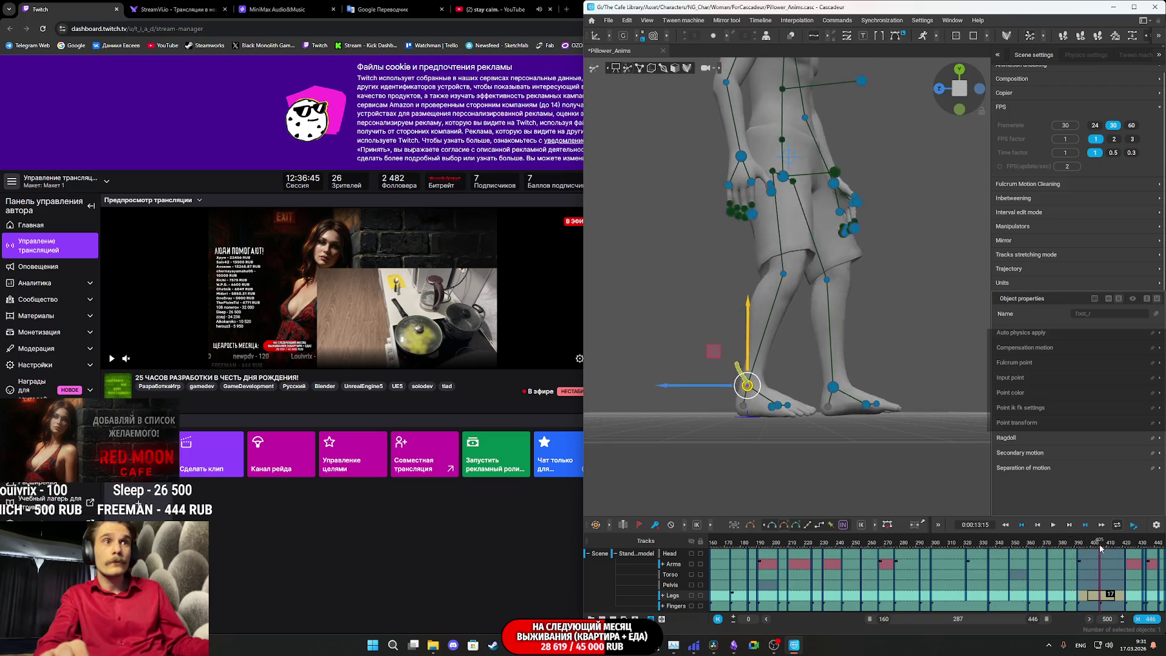
pyautogui.click(1115, 552)
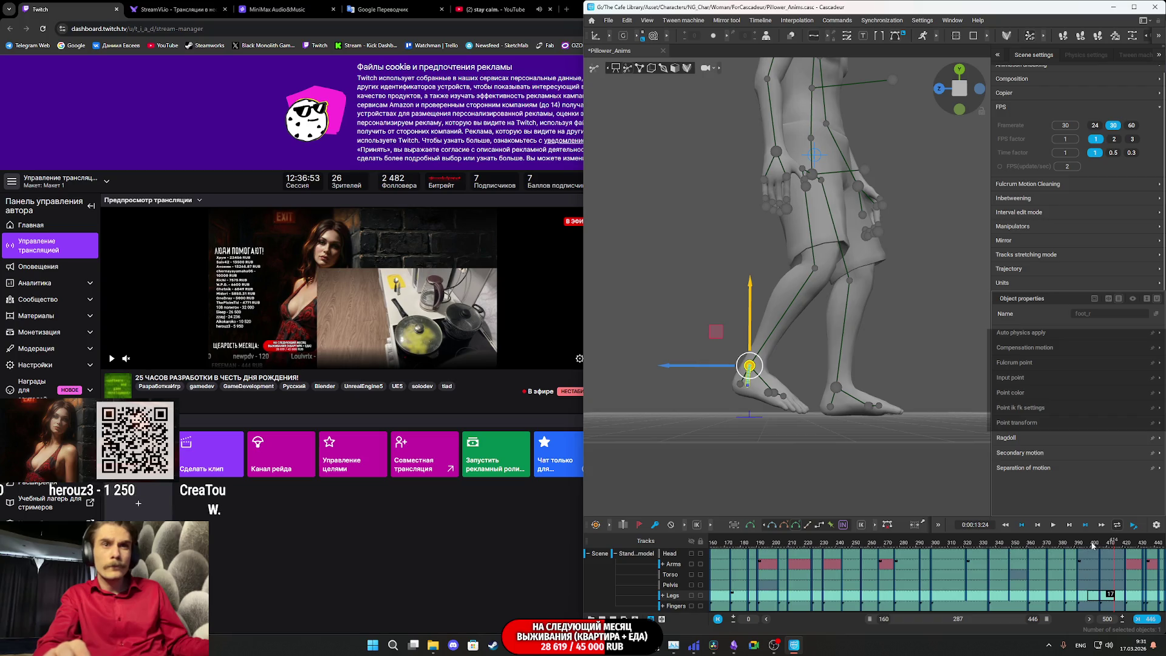
# - Replay from frame 387, stop near frame 382, then advance to about frame 409
pyautogui.moveTo(1087, 544); pyautogui.dragTo(1064, 550)
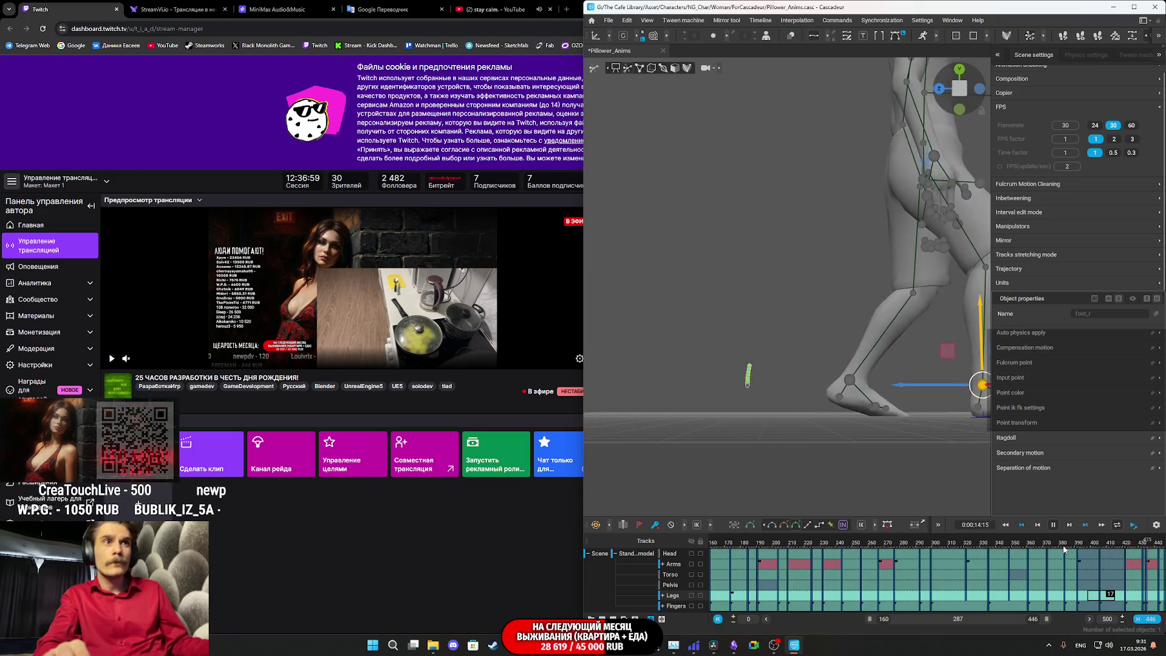
pyautogui.click(1064, 550)
pyautogui.moveTo(1064, 550); pyautogui.dragTo(1121, 549)
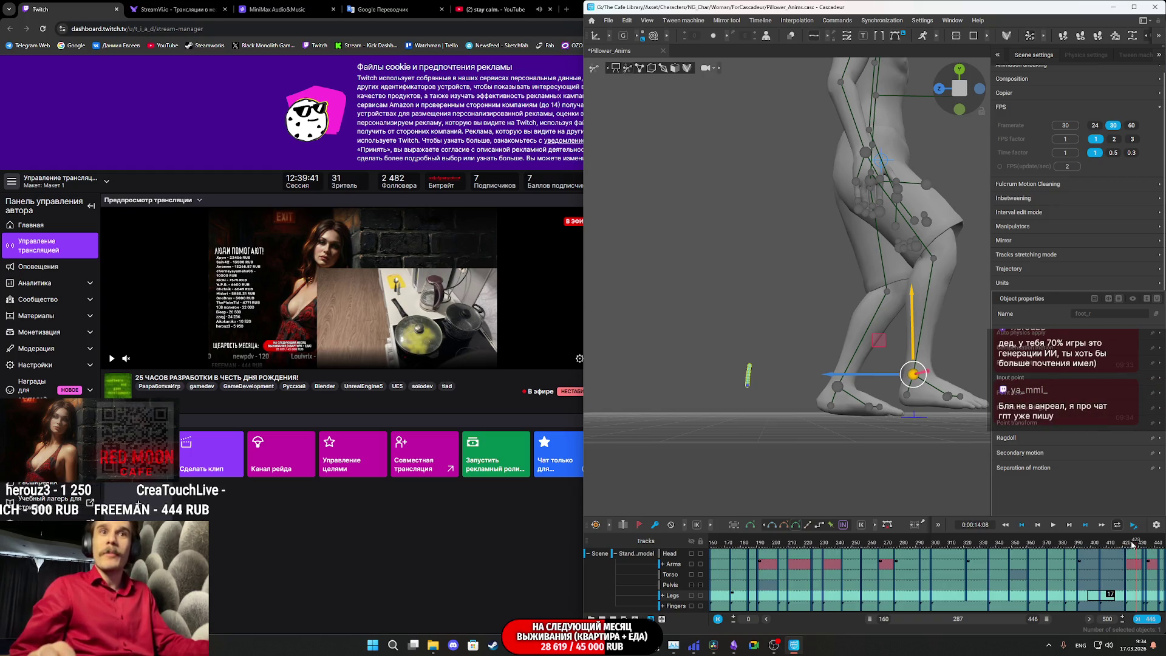
# - Stop playback at frame 435, step to frame 433, and select the whole pose
pyautogui.press('space')
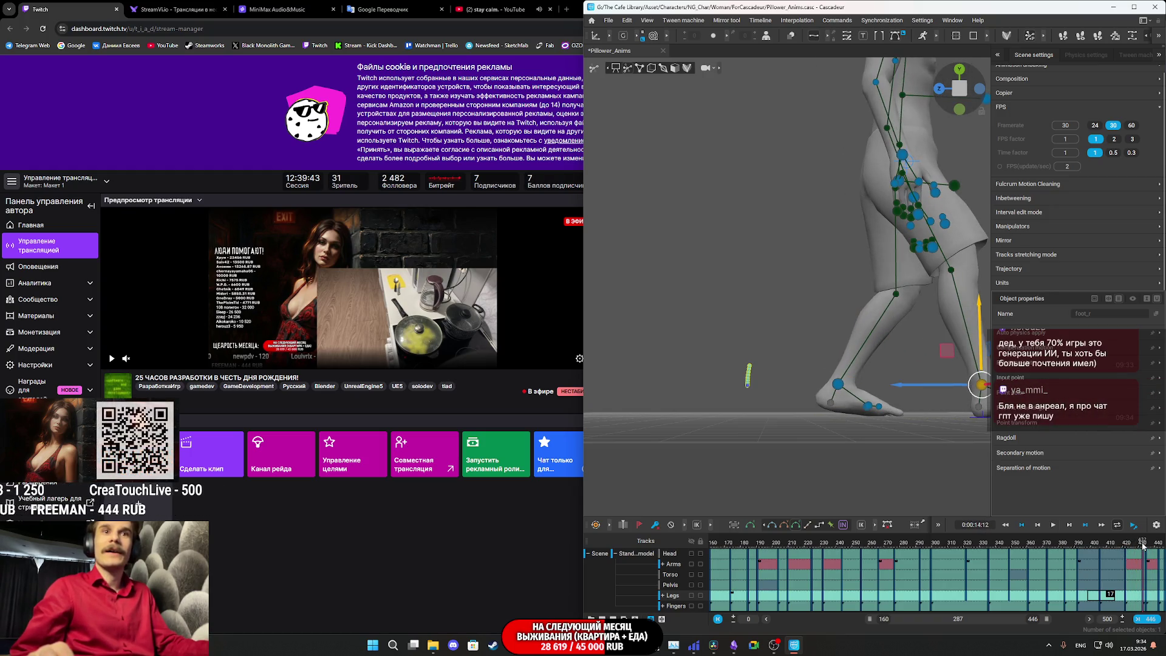
pyautogui.click(1148, 545)
pyautogui.moveTo(1148, 545); pyautogui.dragTo(1140, 560)
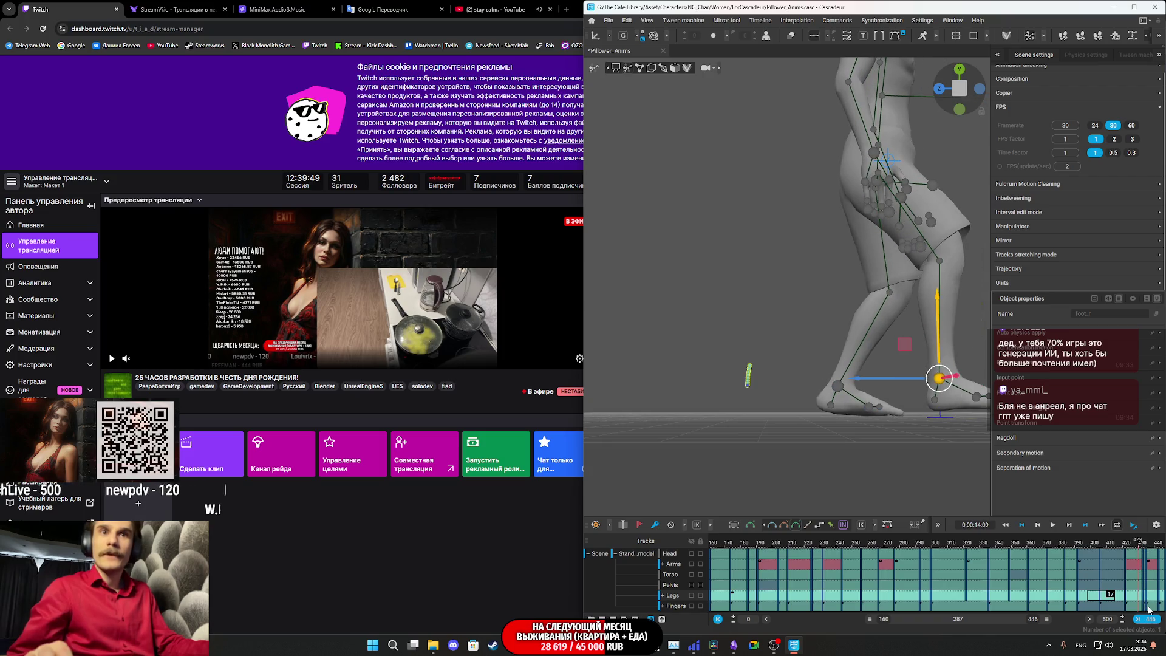
pyautogui.moveTo(1138, 609); pyautogui.dragTo(1144, 558)
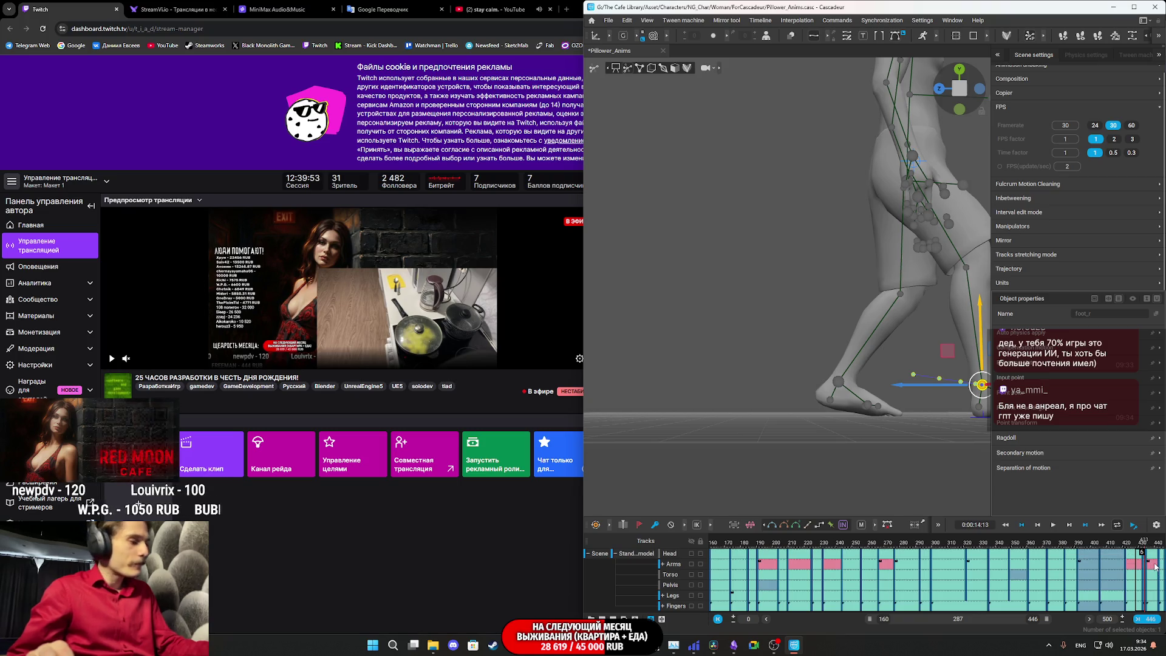
pyautogui.click(1145, 558)
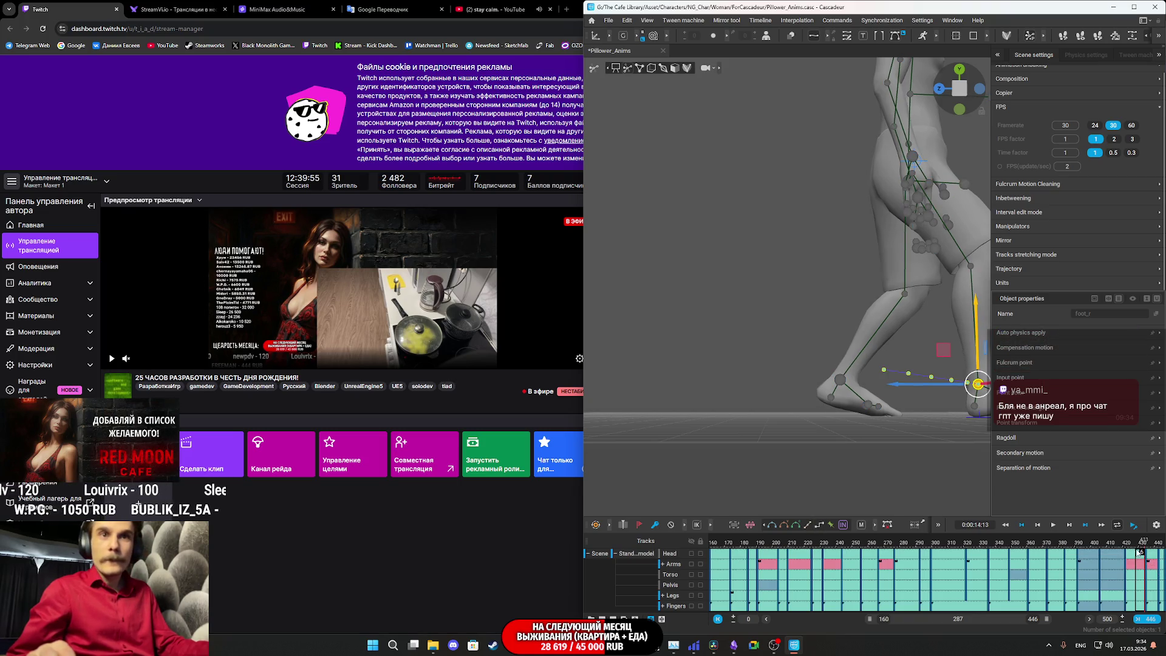
# - Replay from frame 426, pause, and step back one frame
pyautogui.click(1134, 546)
pyautogui.press('space')
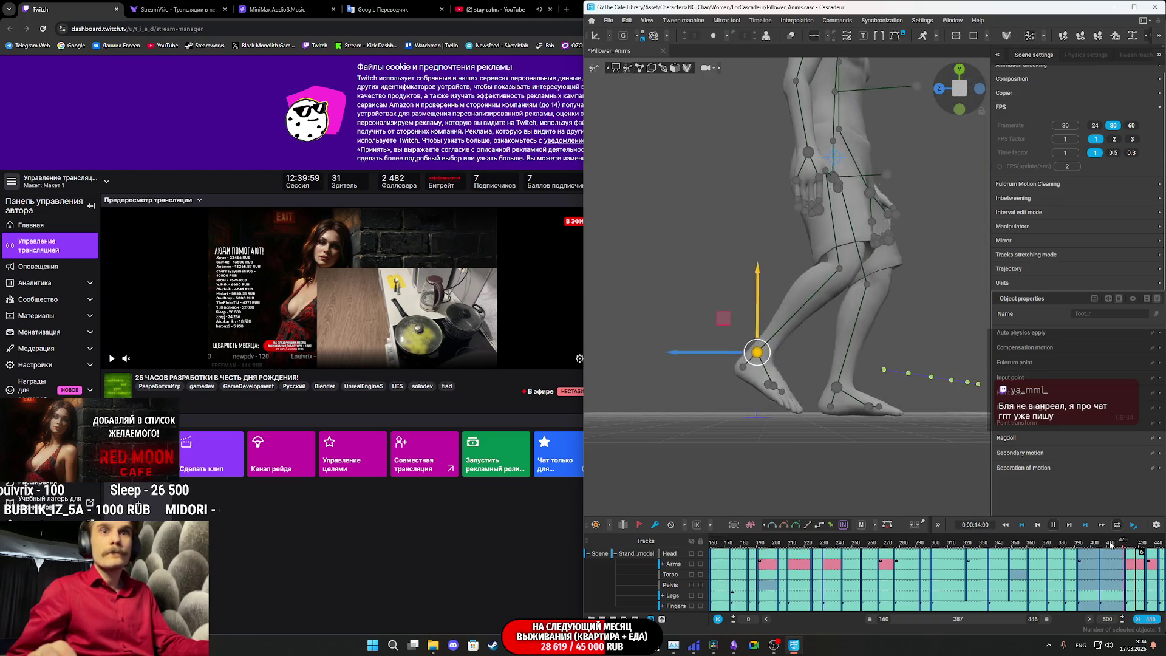
pyautogui.press('space')
pyautogui.press('space')
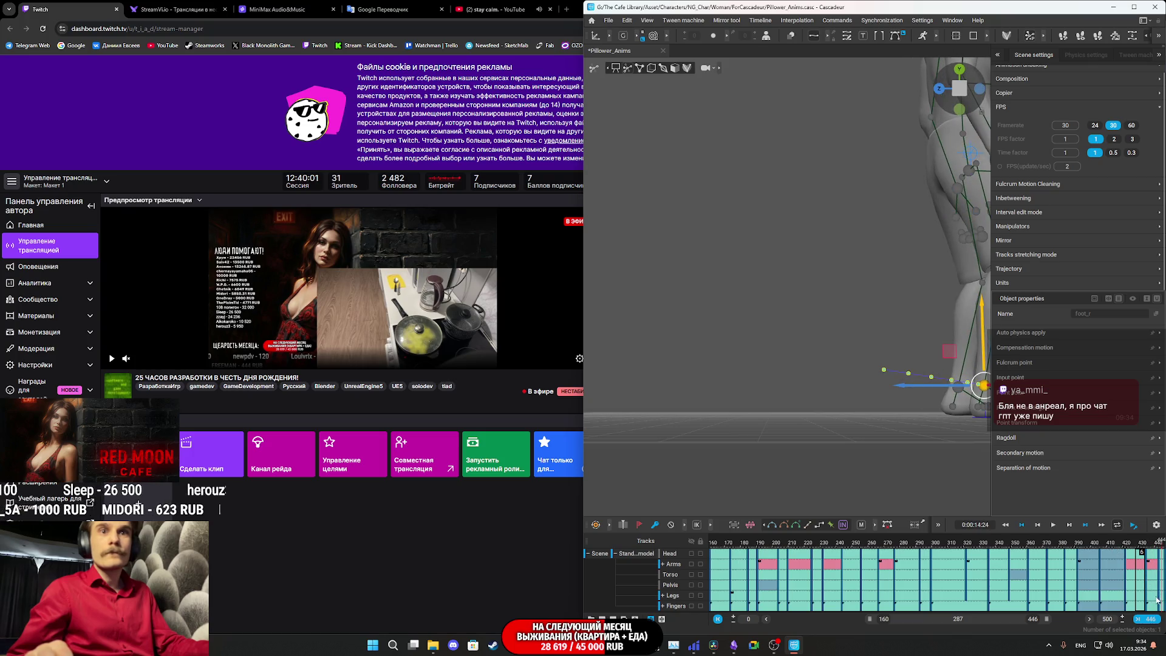
pyautogui.click(1159, 553)
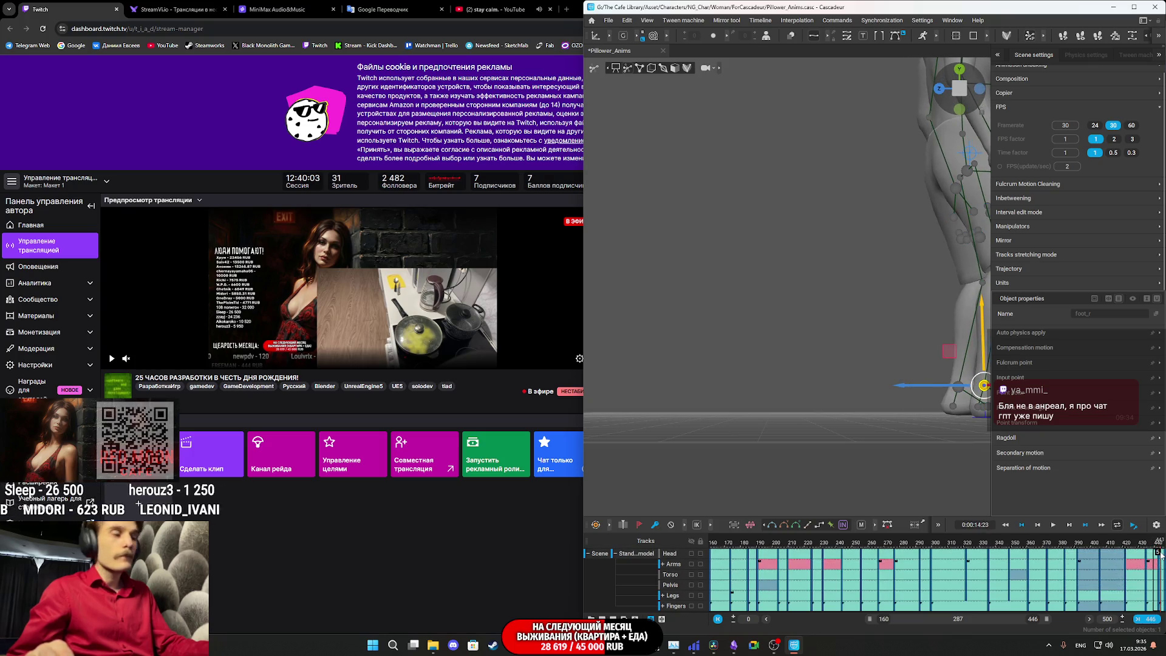
# - Play the final walk steps from frame 421, viewing the whole body from higher up
pyautogui.click(1126, 548)
pyautogui.press('space')
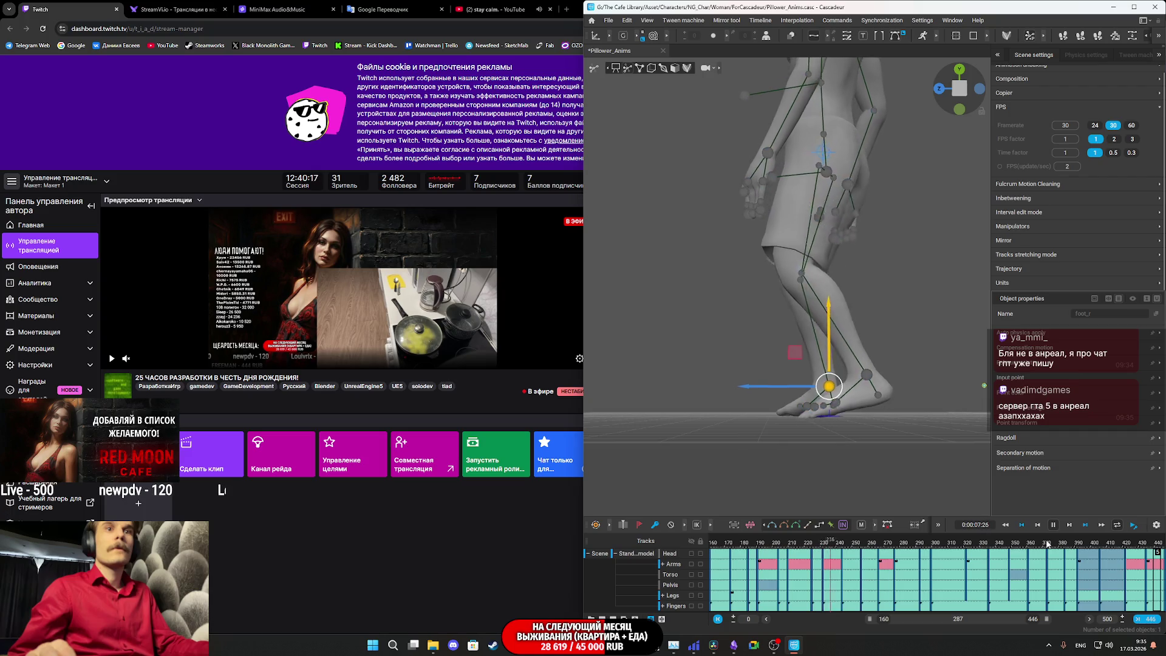
pyautogui.scroll(-3, 880, 303)
pyautogui.moveTo(850, 365); pyautogui.dragTo(924, 381)
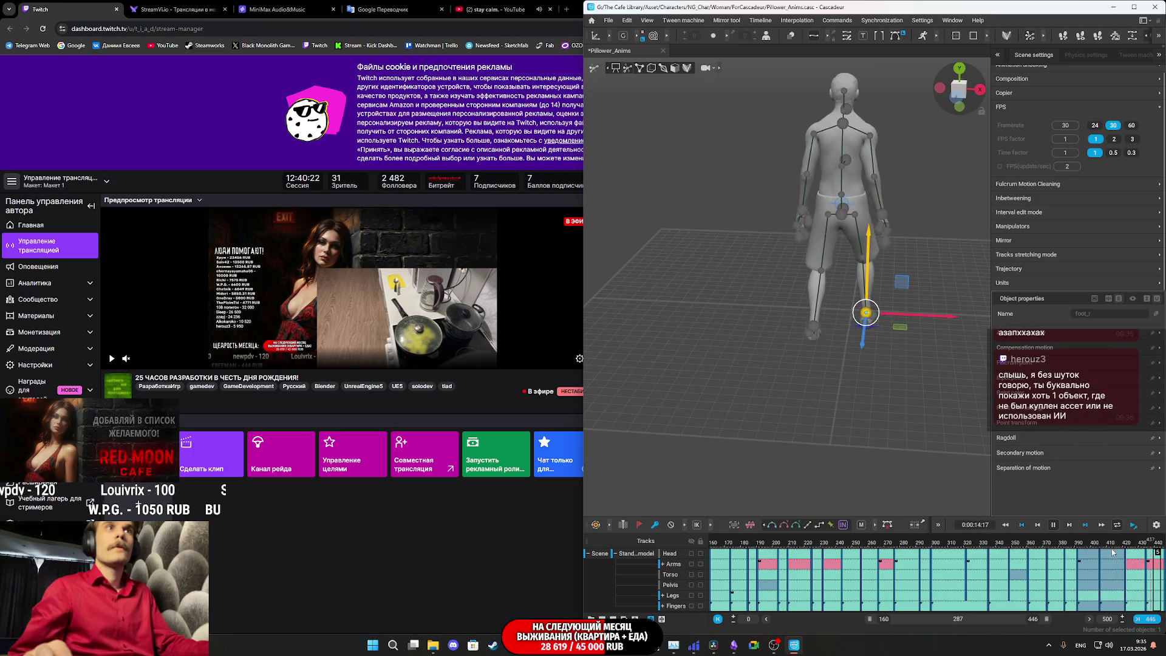
pyautogui.press('space')
pyautogui.press('space')
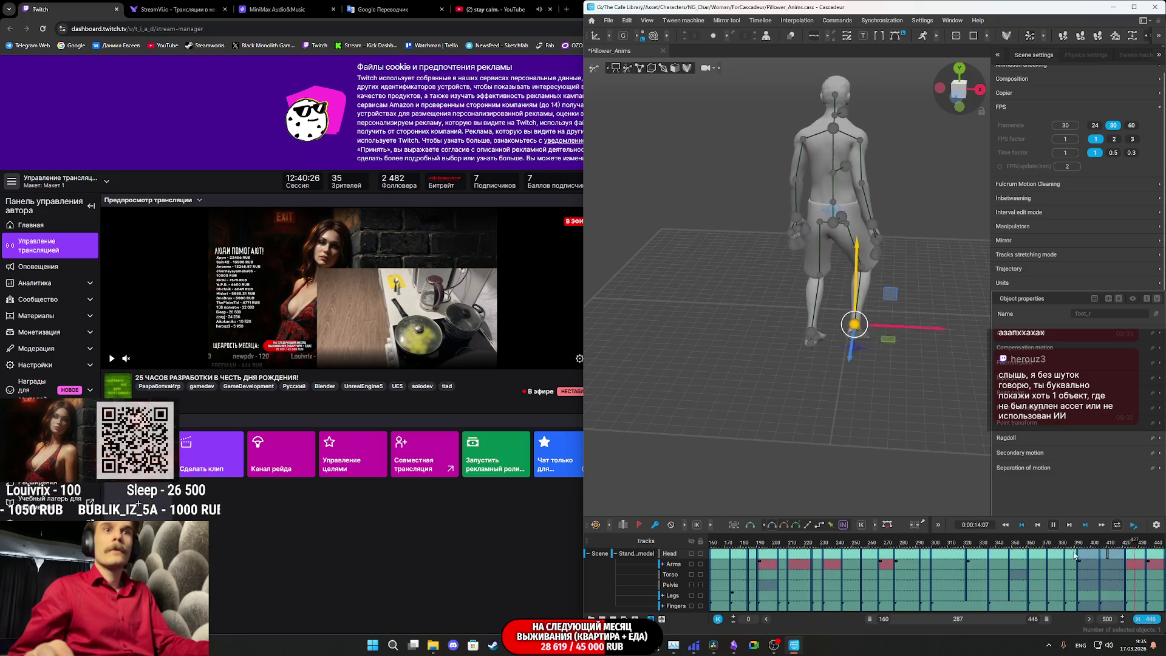
# - Bring the playhead to frame 422 and view the character from the side
pyautogui.click(1060, 548)
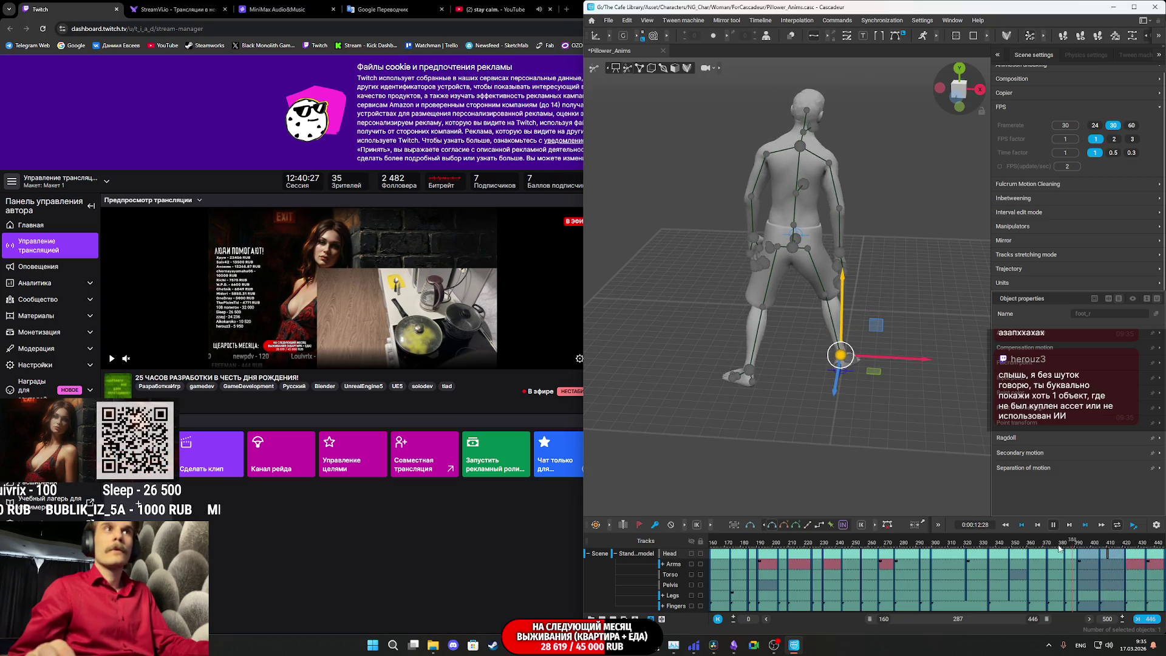
pyautogui.press('space')
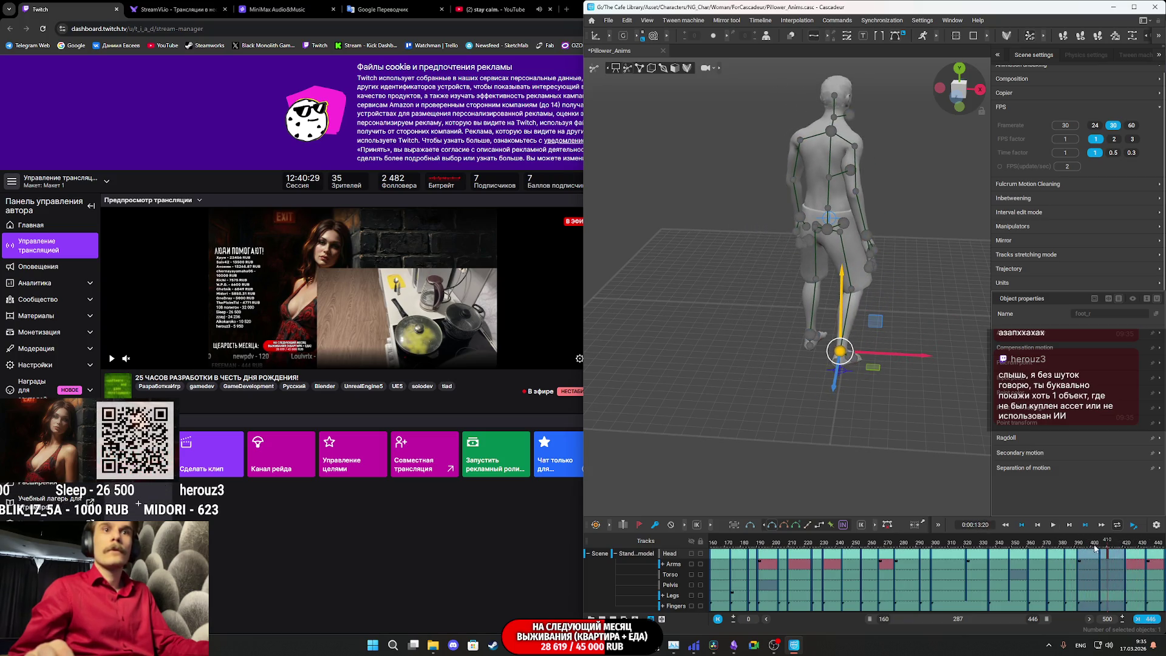
pyautogui.moveTo(1095, 549); pyautogui.dragTo(1125, 545)
pyautogui.moveTo(945, 249)
pyautogui.mouseDown()
pyautogui.moveTo(886, 247)
pyautogui.moveTo(865, 272)
pyautogui.moveTo(828, 209)
pyautogui.mouseUp()
# - Select the chest direction controller and turn the upper body toward the left
pyautogui.click(823, 204)
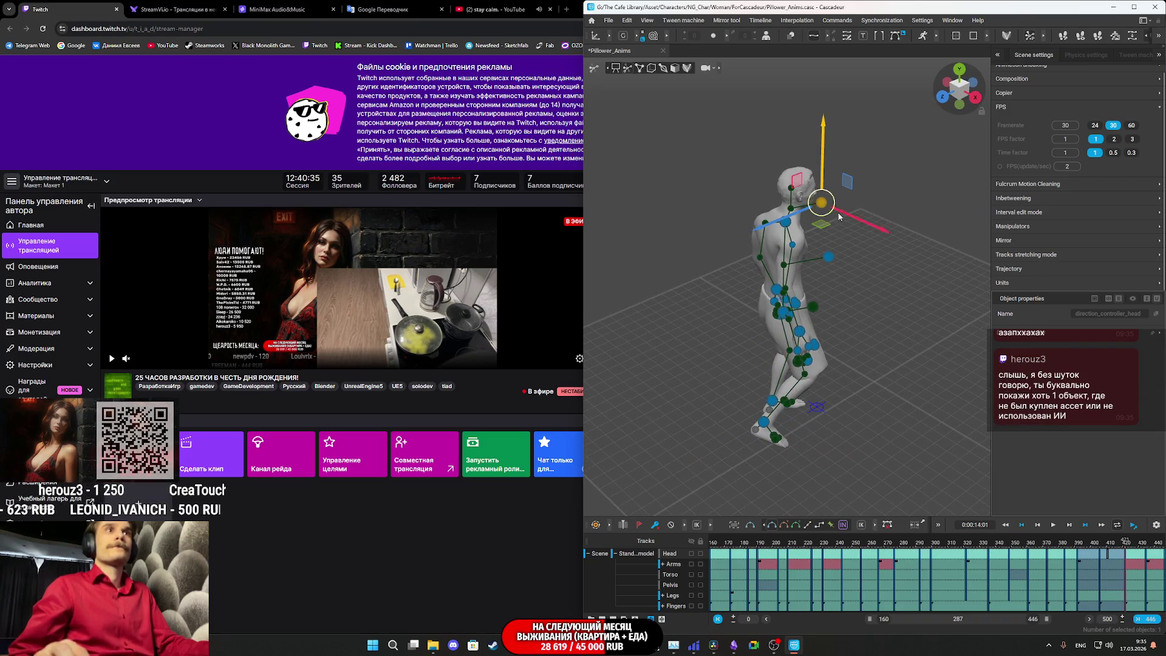
pyautogui.moveTo(877, 255)
pyautogui.mouseDown()
pyautogui.moveTo(850, 265)
pyautogui.moveTo(794, 246)
pyautogui.moveTo(774, 254)
pyautogui.mouseUp()
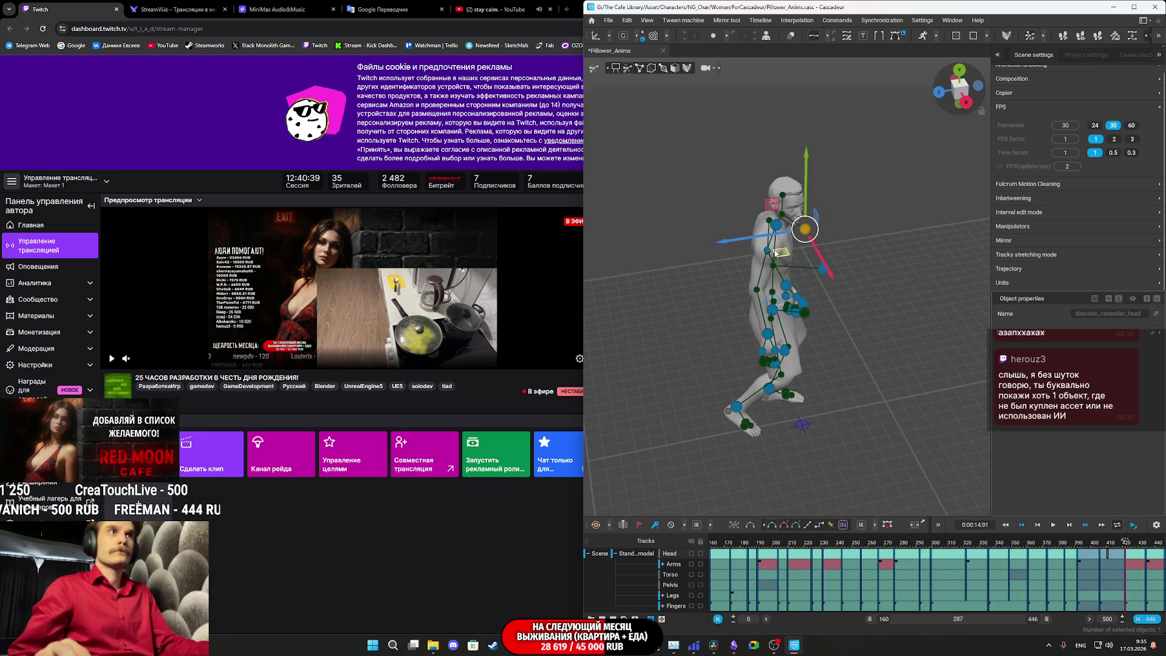
pyautogui.moveTo(878, 314); pyautogui.dragTo(790, 285)
pyautogui.click(782, 283)
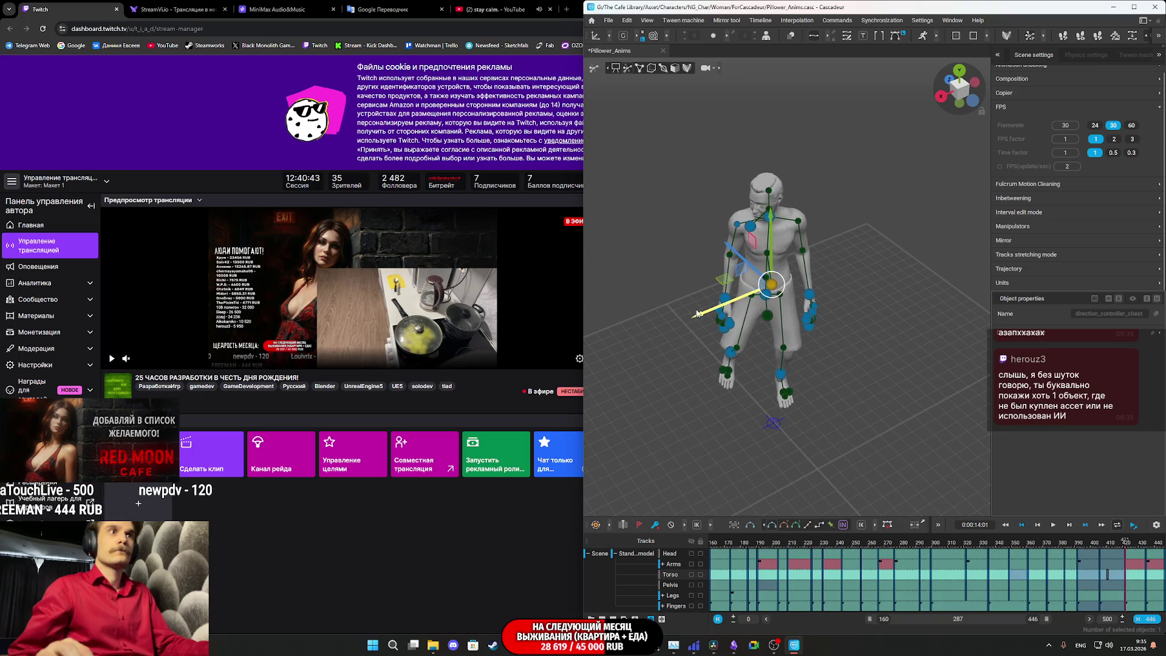
pyautogui.moveTo(825, 419)
pyautogui.mouseDown()
pyautogui.moveTo(843, 373)
pyautogui.moveTo(866, 386)
pyautogui.moveTo(848, 389)
pyautogui.moveTo(843, 369)
pyautogui.moveTo(810, 354)
pyautogui.mouseUp()
pyautogui.click(773, 314)
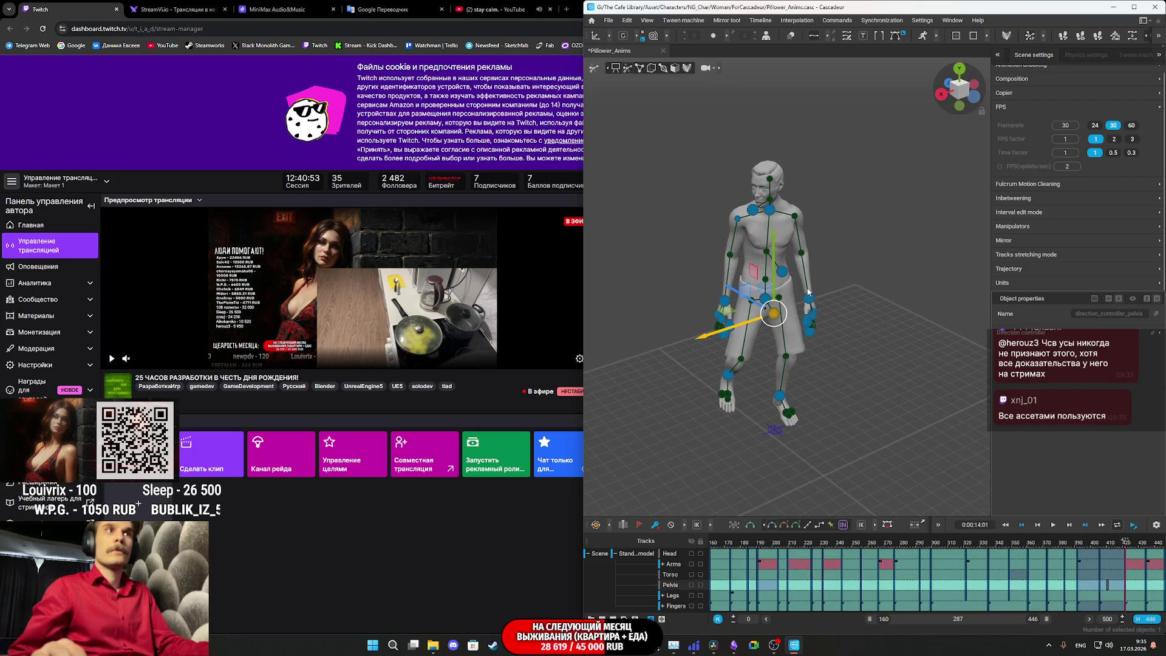
pyautogui.click(784, 277)
pyautogui.moveTo(720, 311)
pyautogui.mouseDown()
pyautogui.moveTo(701, 312)
pyautogui.moveTo(836, 292)
pyautogui.mouseUp()
# - Shift the chest further left, turn the head left, and bring up the Unreal room preview
pyautogui.click(744, 232)
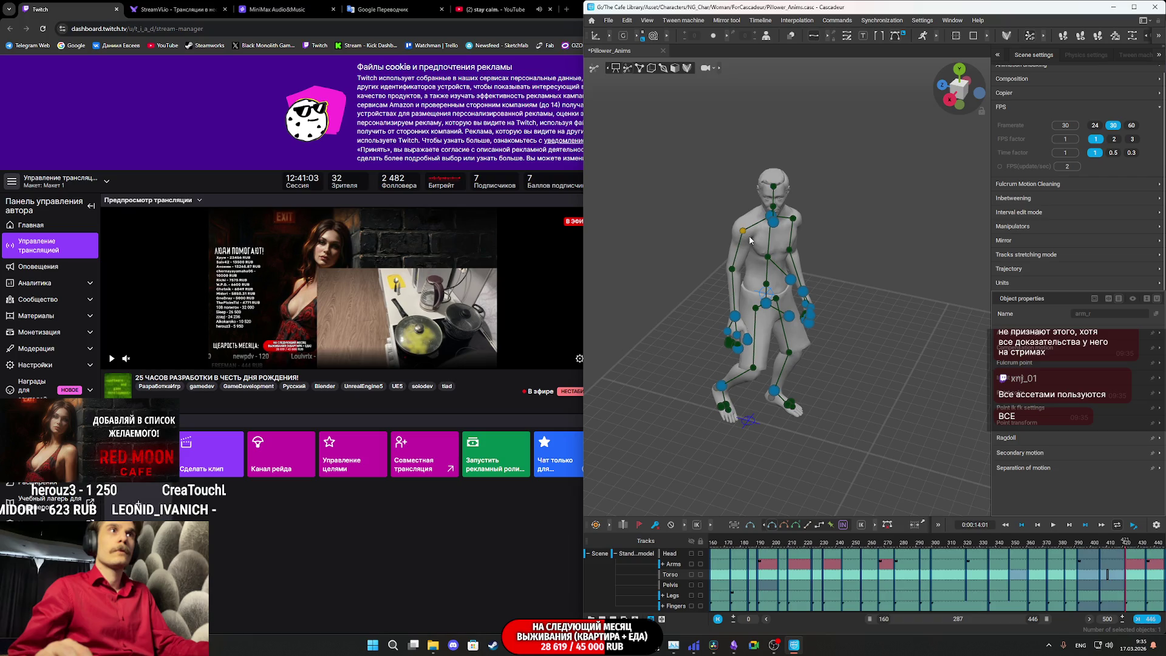
pyautogui.hotkey('ctrl', 'z')
pyautogui.moveTo(796, 285); pyautogui.dragTo(803, 319)
pyautogui.moveTo(726, 326)
pyautogui.mouseDown()
pyautogui.moveTo(717, 322)
pyautogui.moveTo(829, 251)
pyautogui.moveTo(817, 228)
pyautogui.moveTo(798, 284)
pyautogui.mouseUp()
pyautogui.click(762, 211)
pyautogui.moveTo(739, 243); pyautogui.dragTo(710, 237)
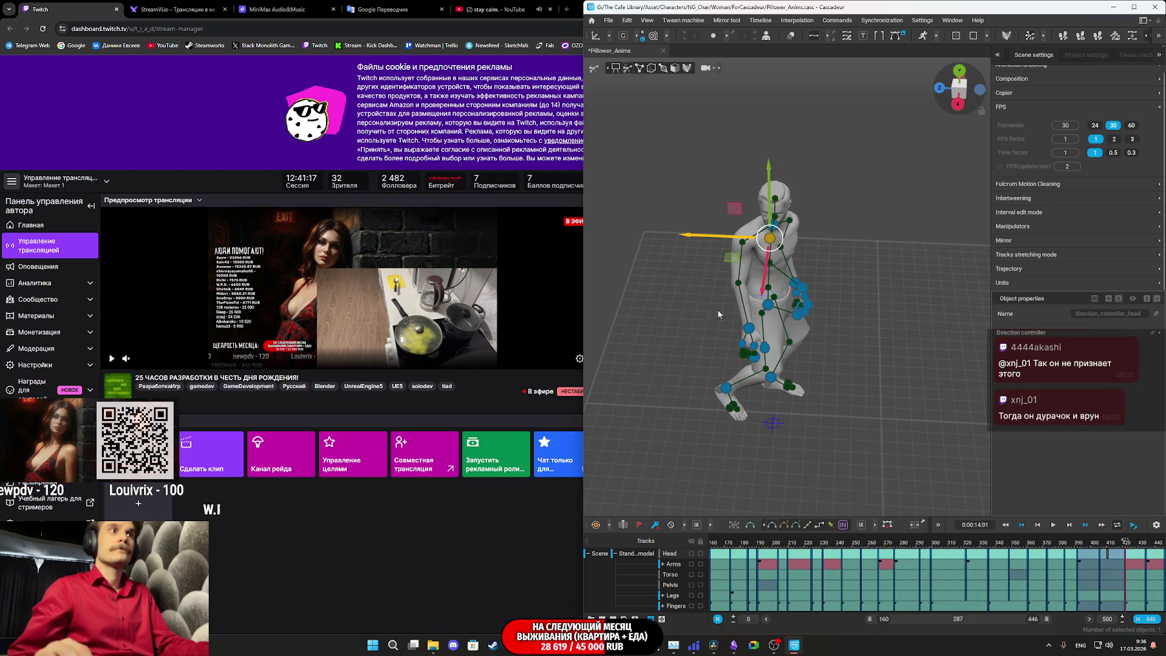
pyautogui.hotkey('alt', 'Tab')
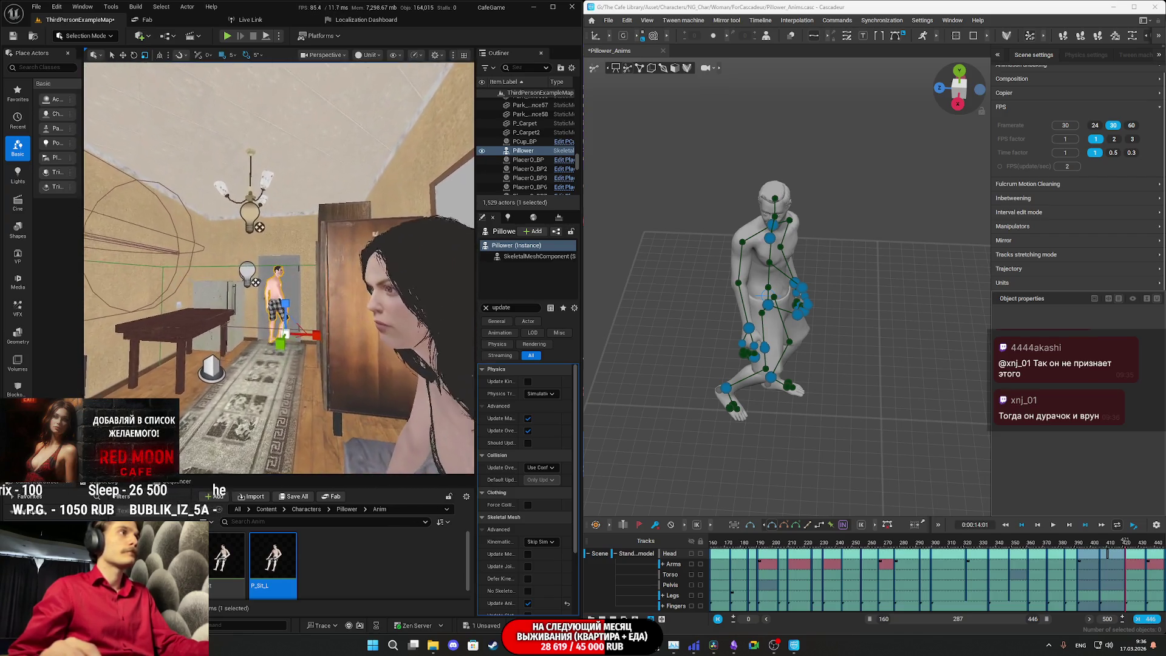
# - Play the animation live in Unreal, then settle on frame 408
pyautogui.press('space')
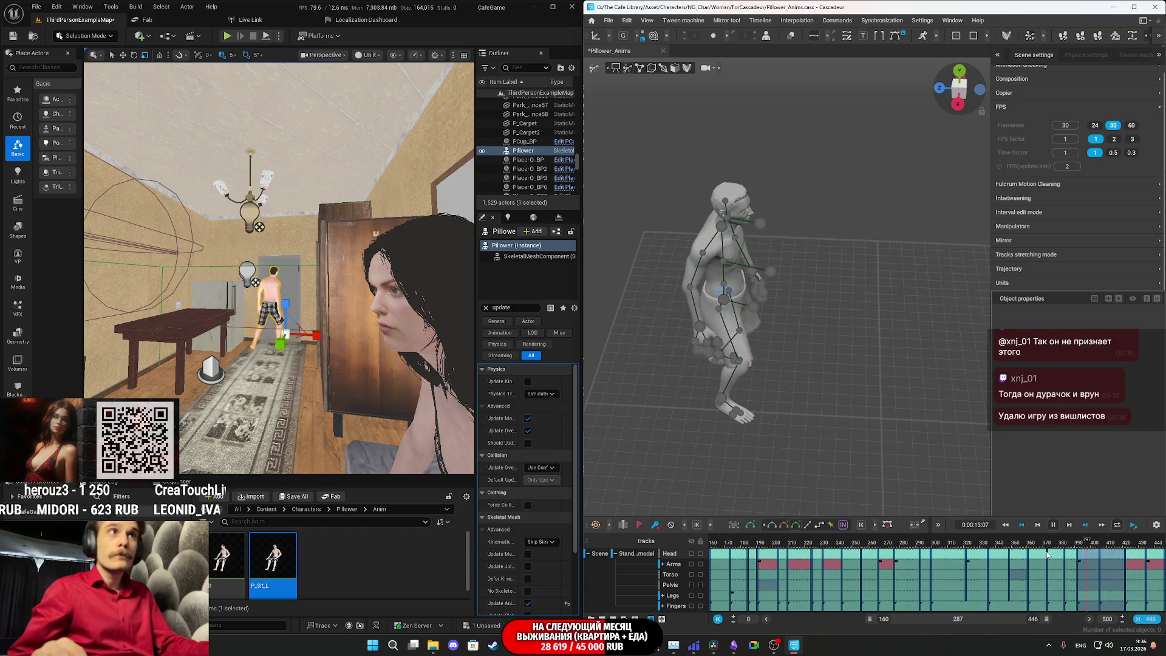
pyautogui.press('space')
pyautogui.moveTo(1102, 543); pyautogui.dragTo(1146, 565)
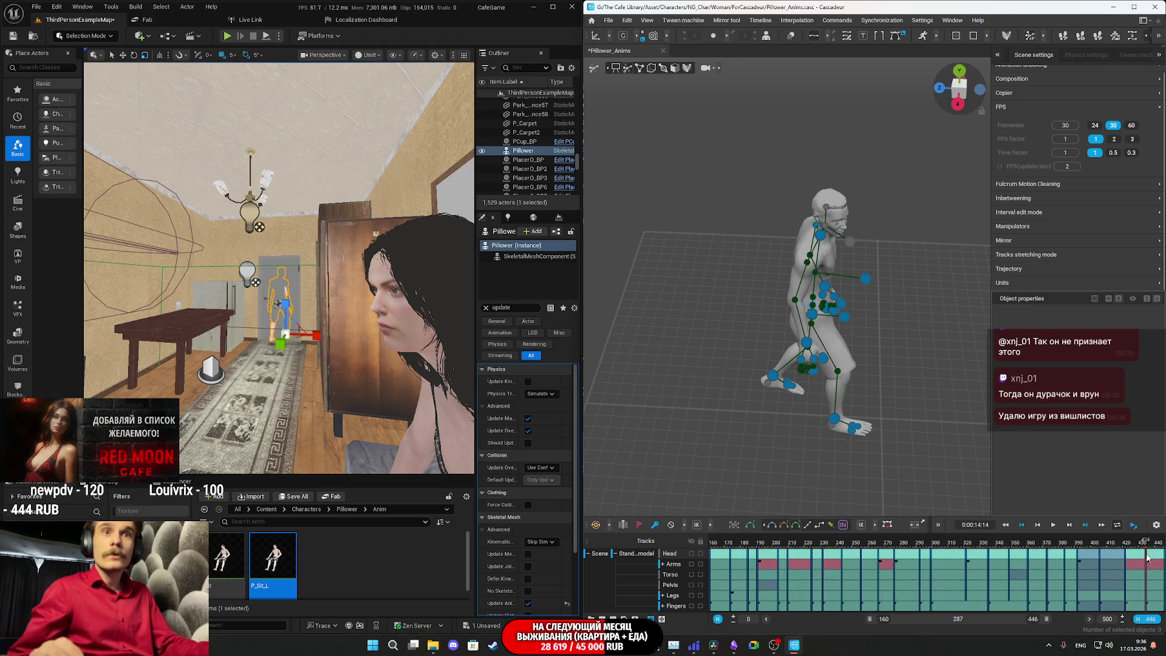
pyautogui.click(1142, 544)
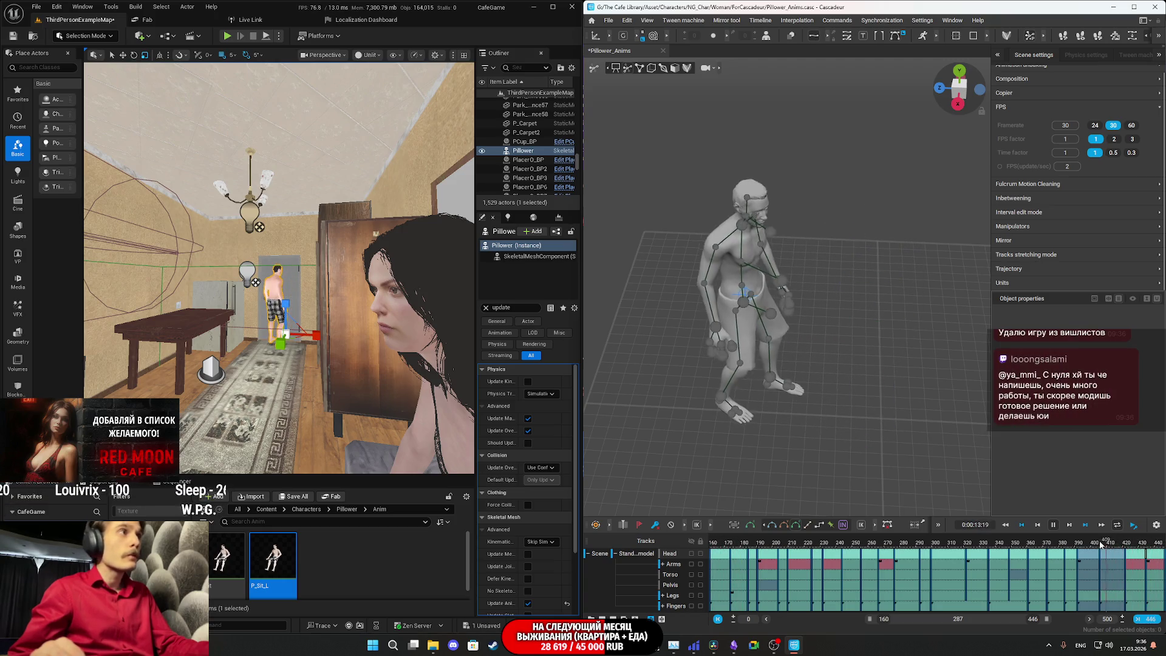
pyautogui.click(1094, 542)
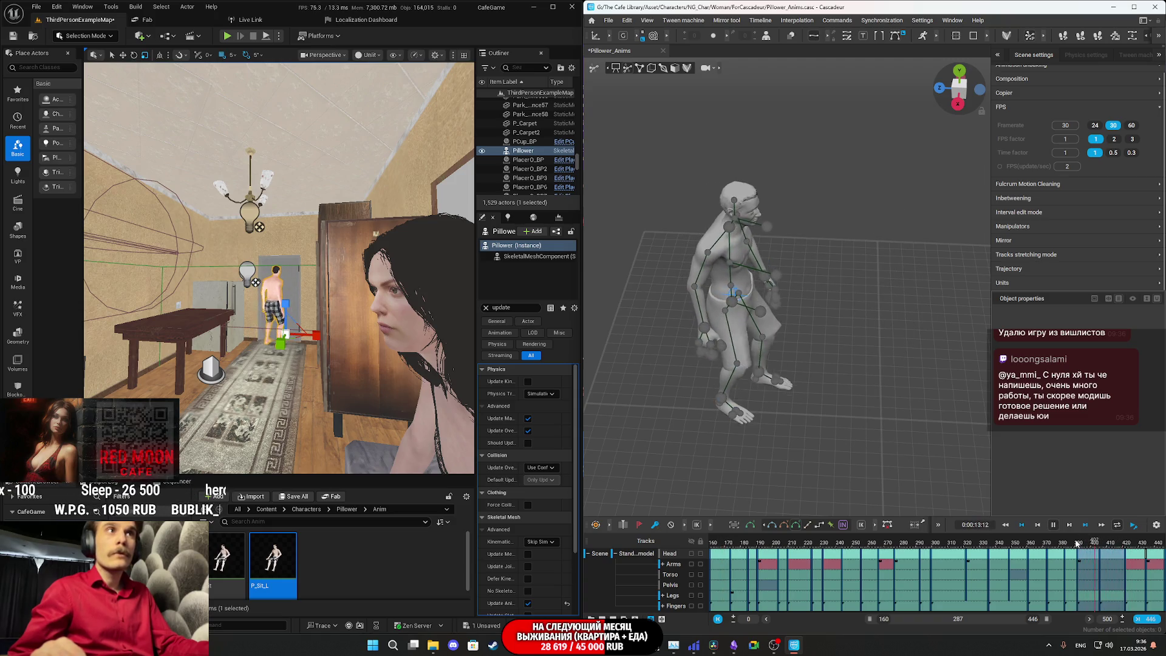
pyautogui.moveTo(1080, 550); pyautogui.dragTo(1105, 554)
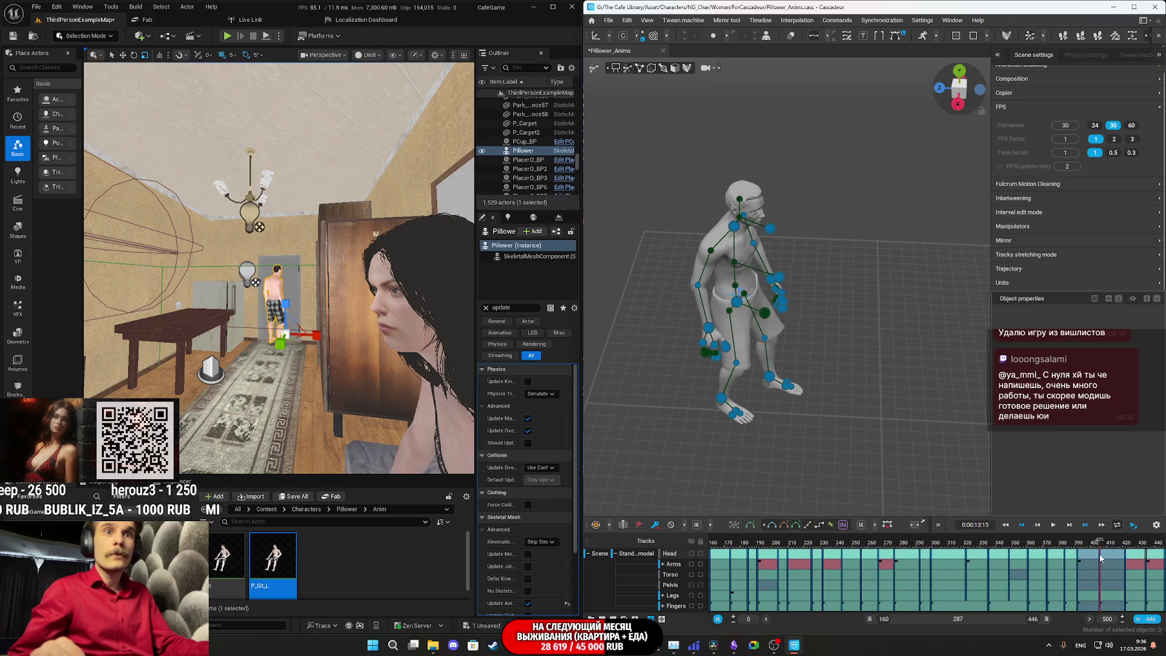
# - Nudge the head direction slightly right and replay to check the head turn
pyautogui.moveTo(807, 244); pyautogui.dragTo(752, 270)
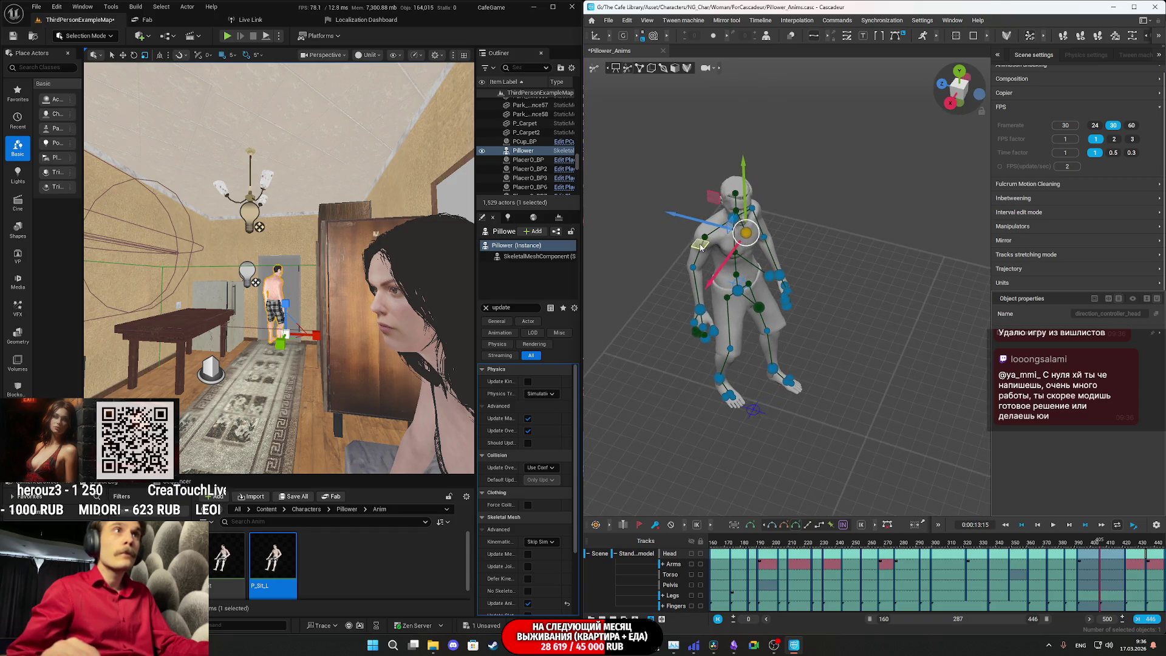
pyautogui.moveTo(694, 246); pyautogui.dragTo(700, 246)
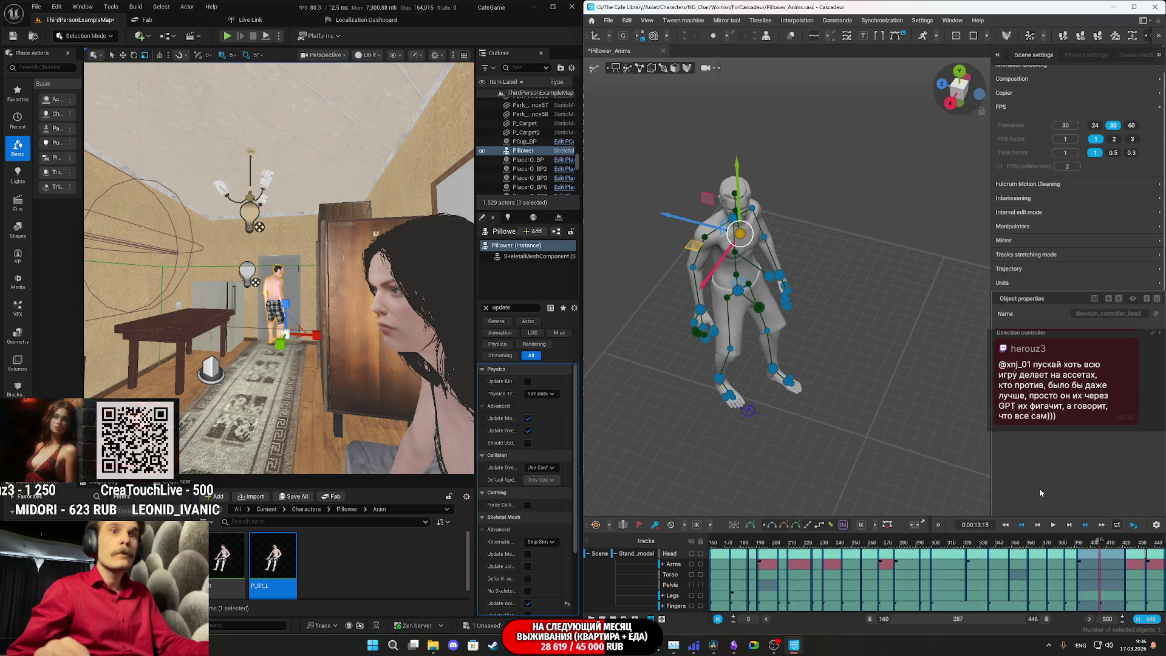
pyautogui.click(1054, 525)
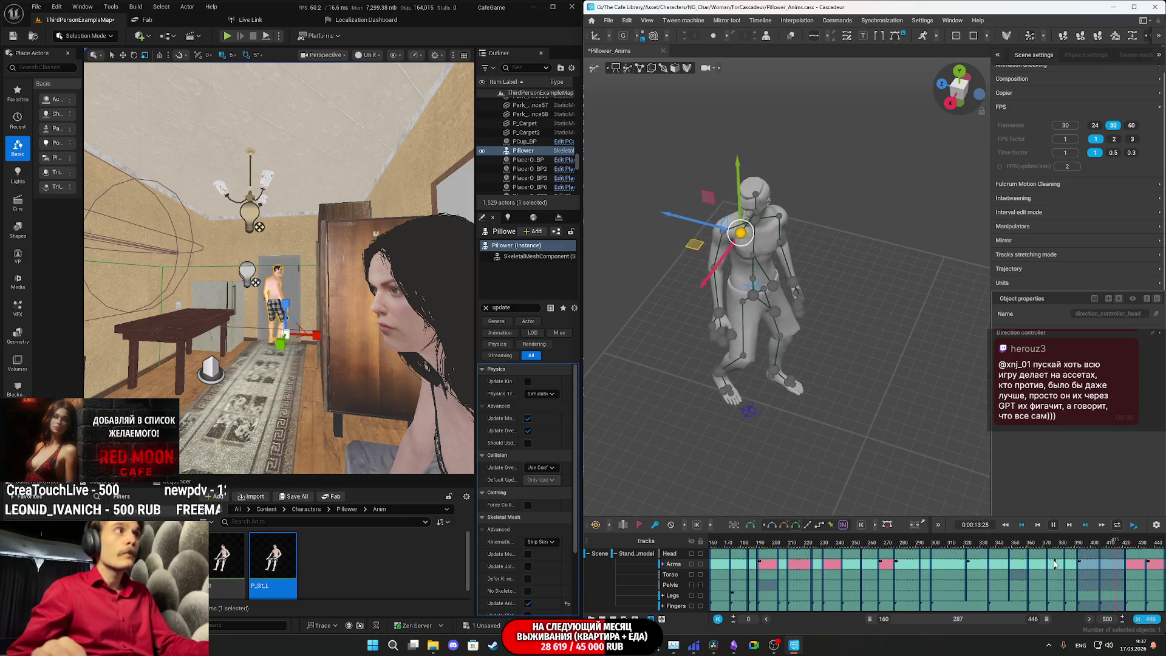
pyautogui.click(1015, 542)
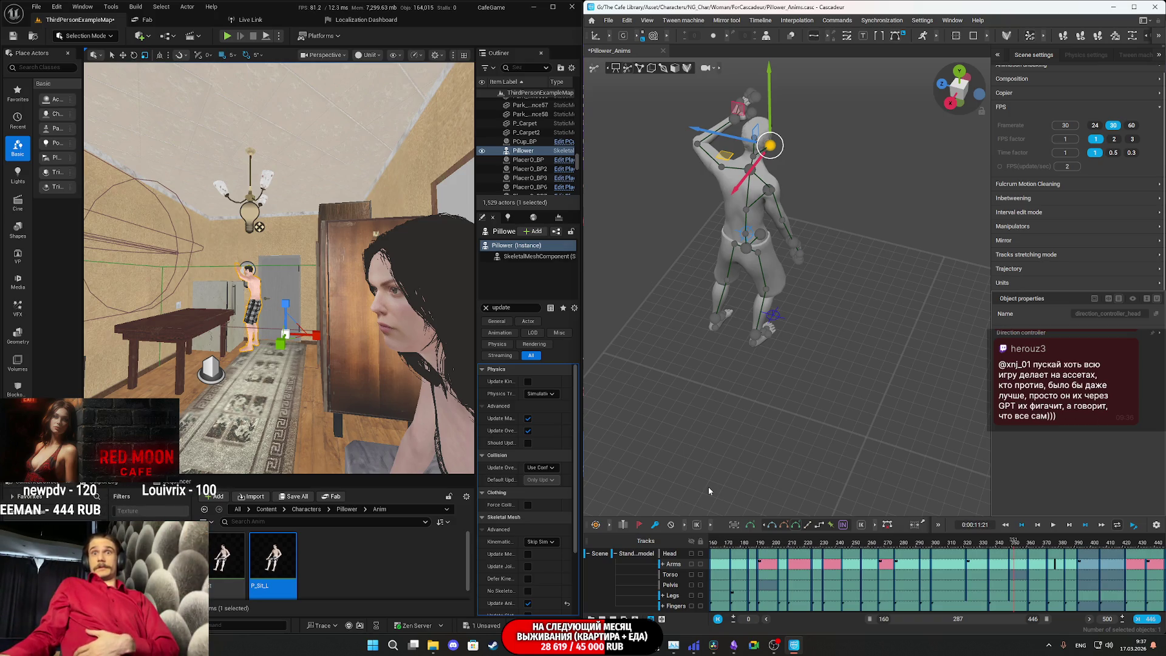
# - Replay from about frame 271, then rewind the playhead to frame 160
pyautogui.click(873, 543)
pyautogui.press('space')
pyautogui.press('space')
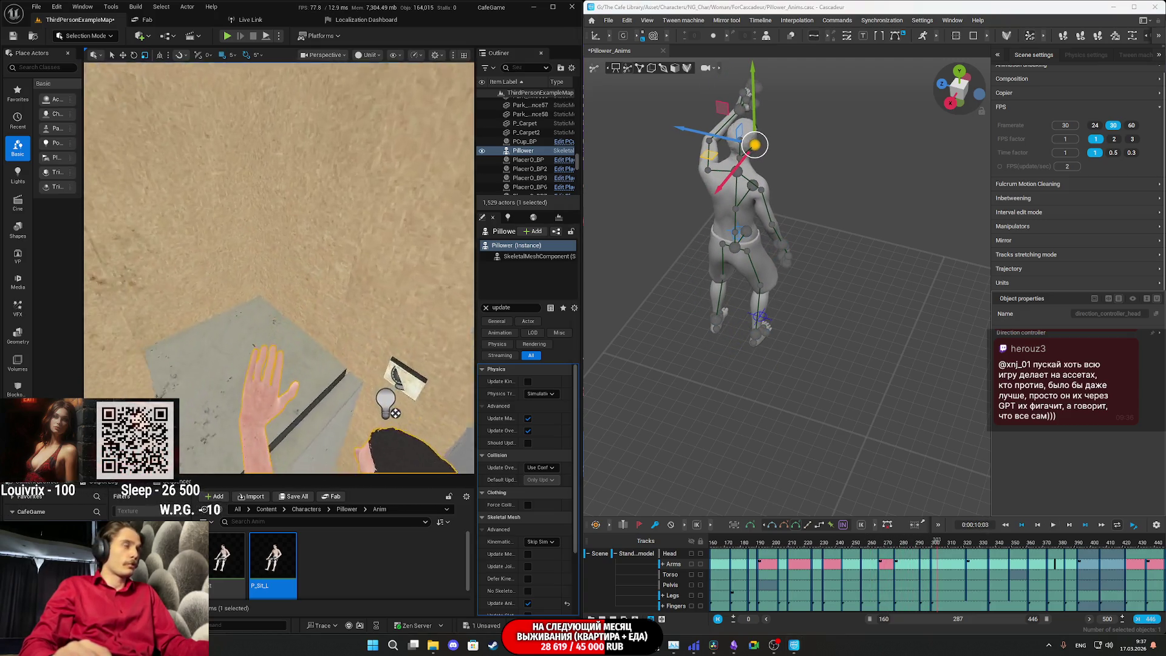
pyautogui.press('space')
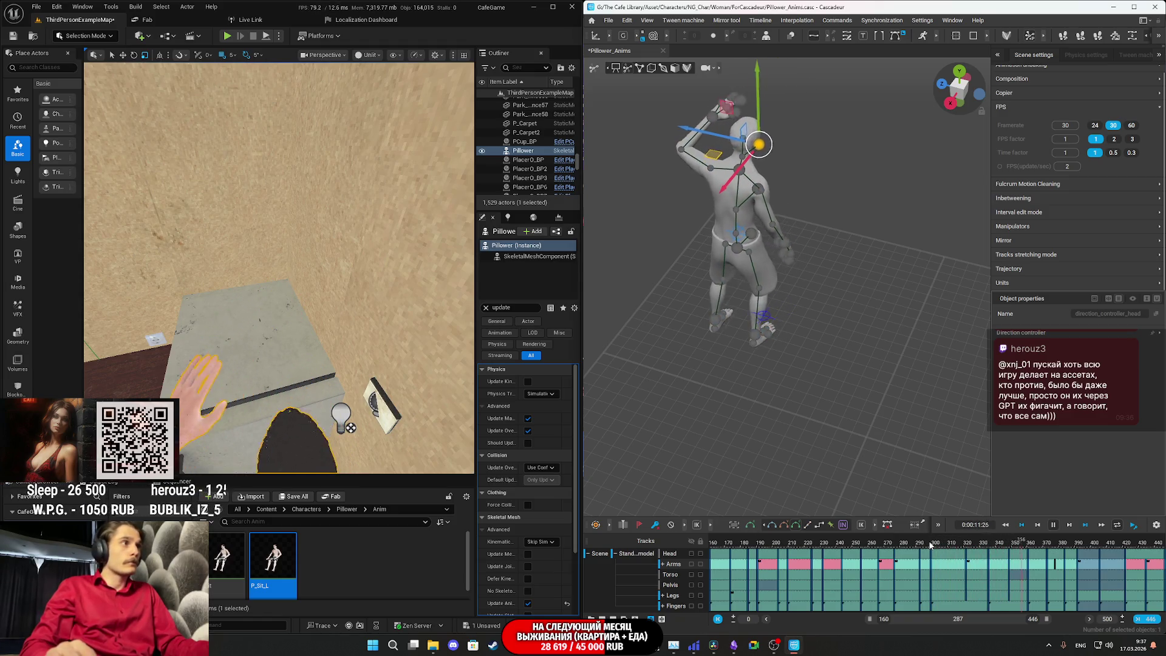
pyautogui.press('space')
pyautogui.press('Left')
pyautogui.press('Left')
pyautogui.press('Left')
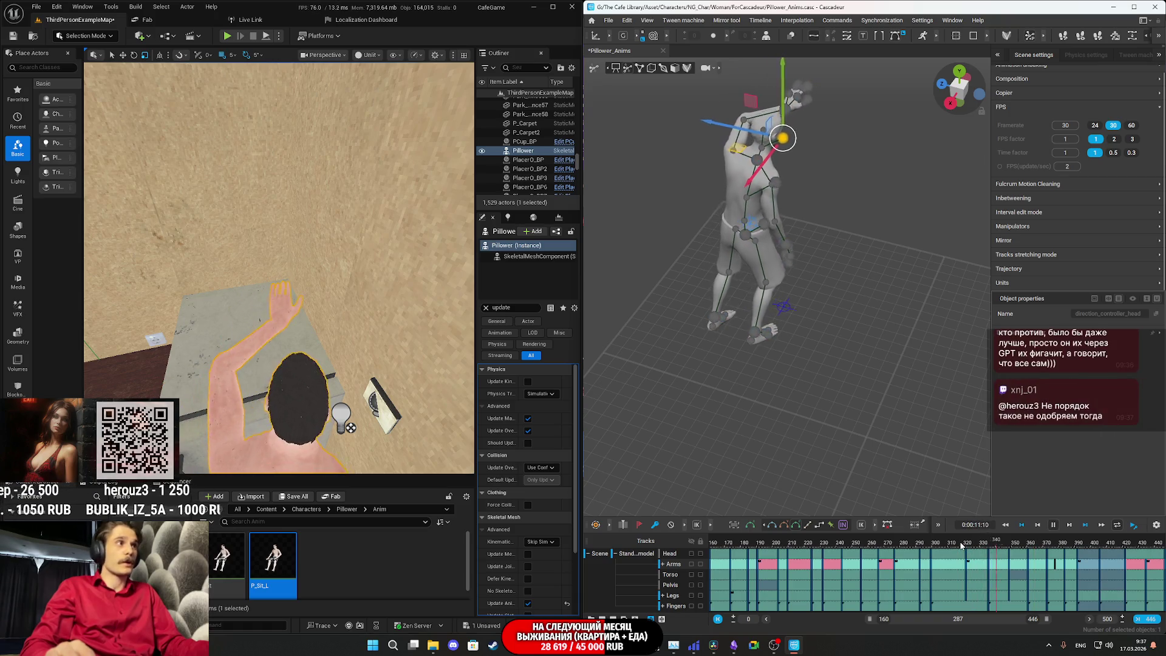
pyautogui.moveTo(956, 544); pyautogui.dragTo(671, 539)
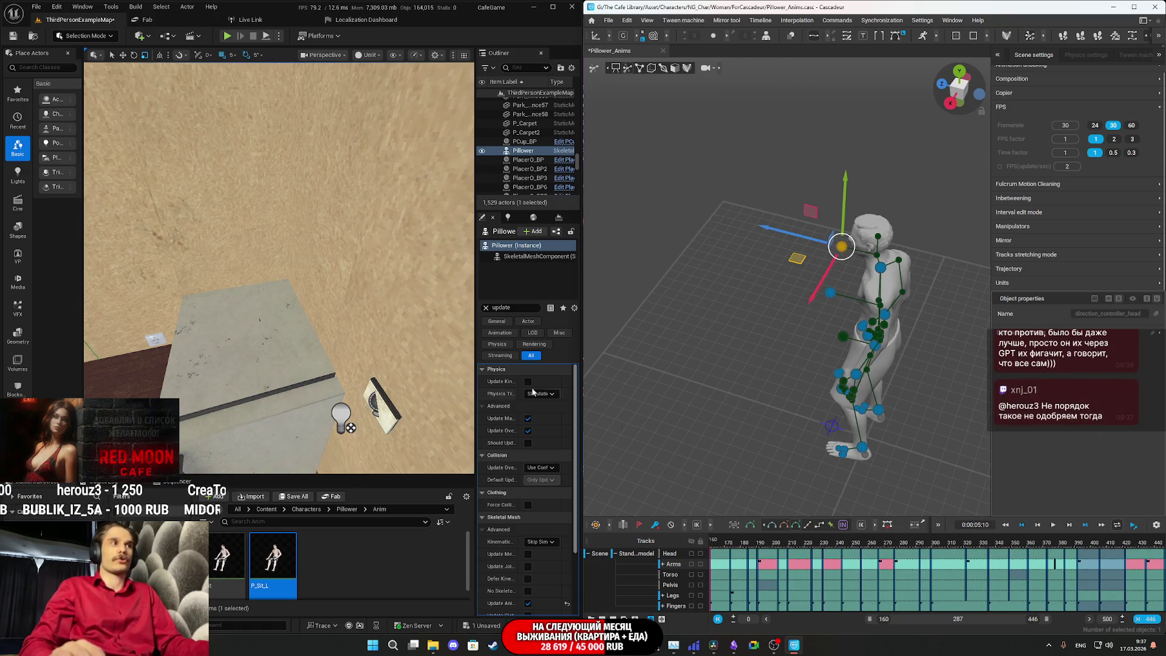
# - Play from frame 160 with Unreal in game view, its camera close to the man and door
pyautogui.press('f')
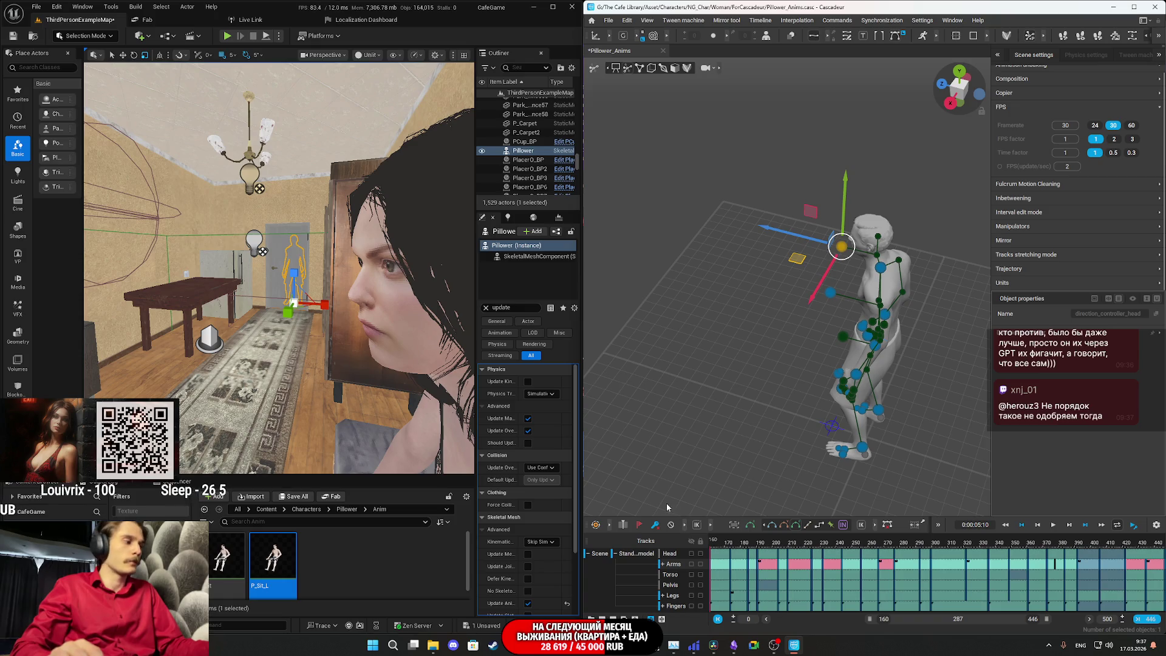
pyautogui.press('space')
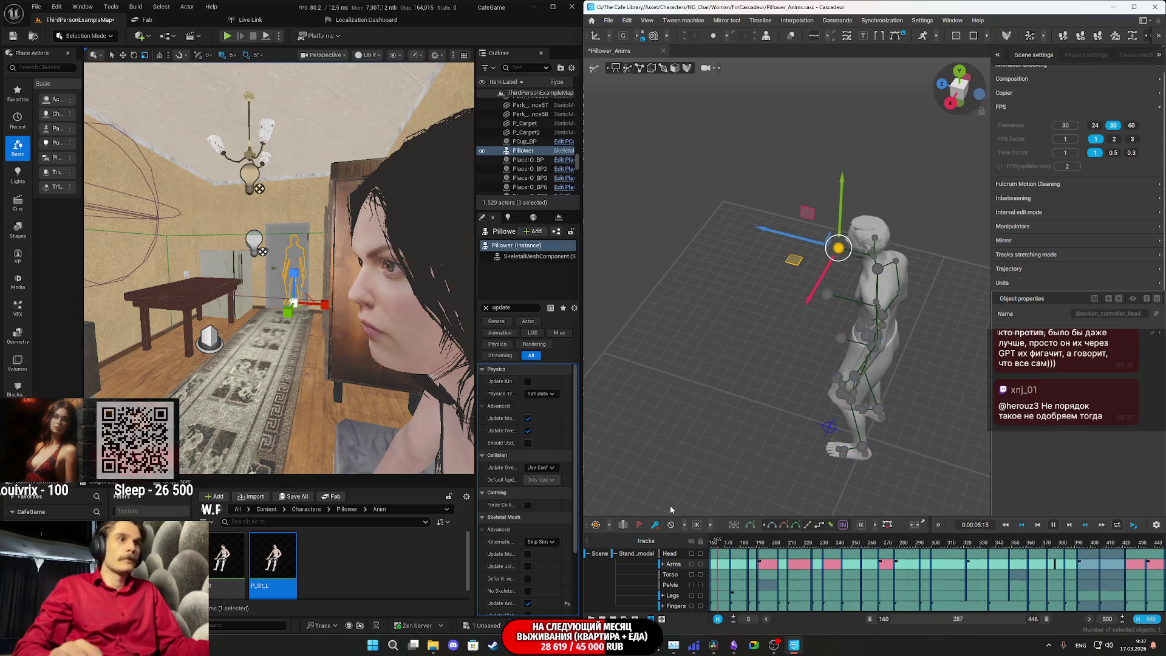
pyautogui.press('g')
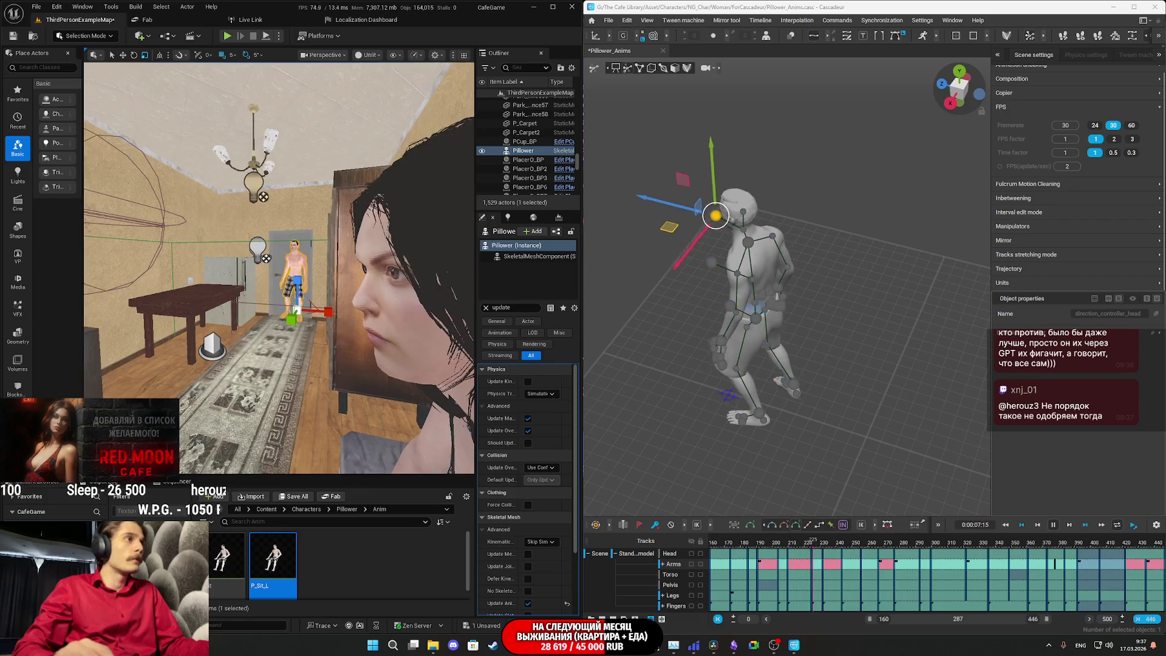
pyautogui.moveTo(335, 346)
pyautogui.mouseDown()
pyautogui.moveTo(335, 298)
pyautogui.moveTo(332, 334)
pyautogui.moveTo(331, 319)
pyautogui.mouseUp()
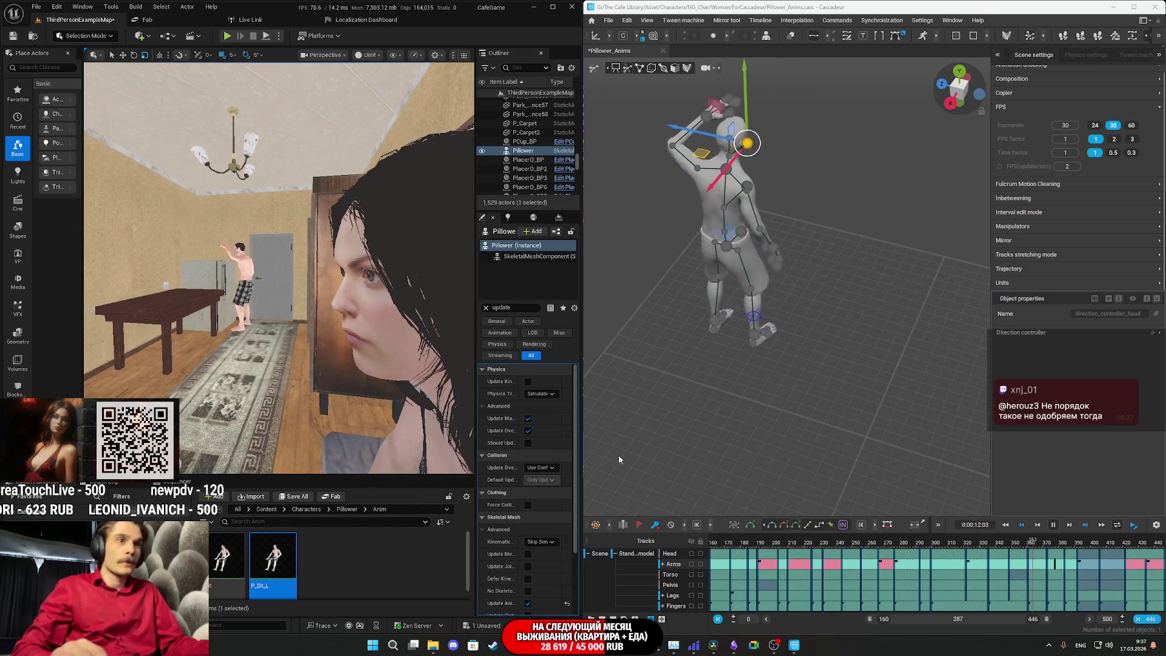
pyautogui.click(883, 545)
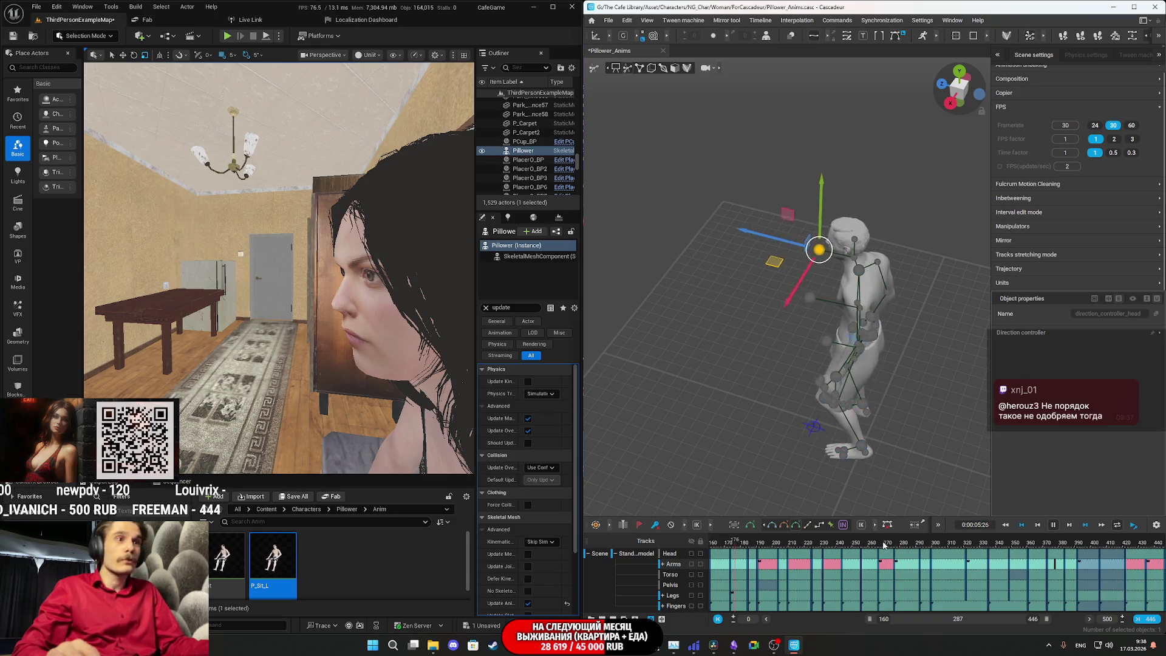
# - Advance the playhead from about 0:00:09:08 to 0:00:10:21 as the hand reaches the fridge door
pyautogui.click(884, 545)
pyautogui.moveTo(886, 546); pyautogui.dragTo(967, 542)
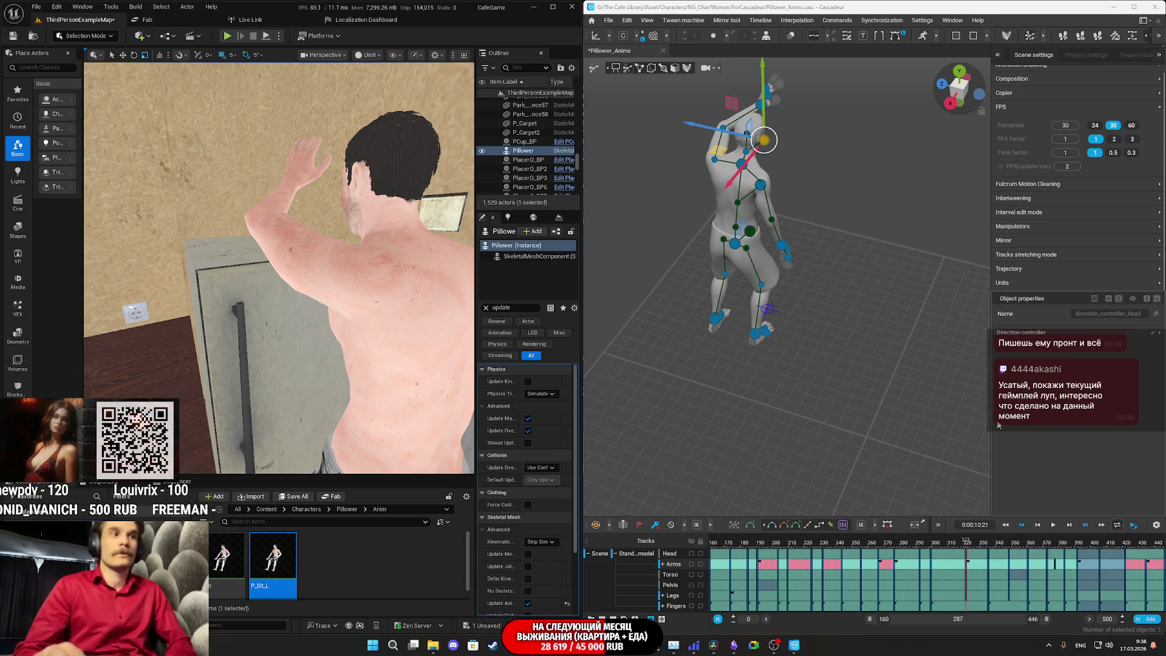
pyautogui.moveTo(553, 645)
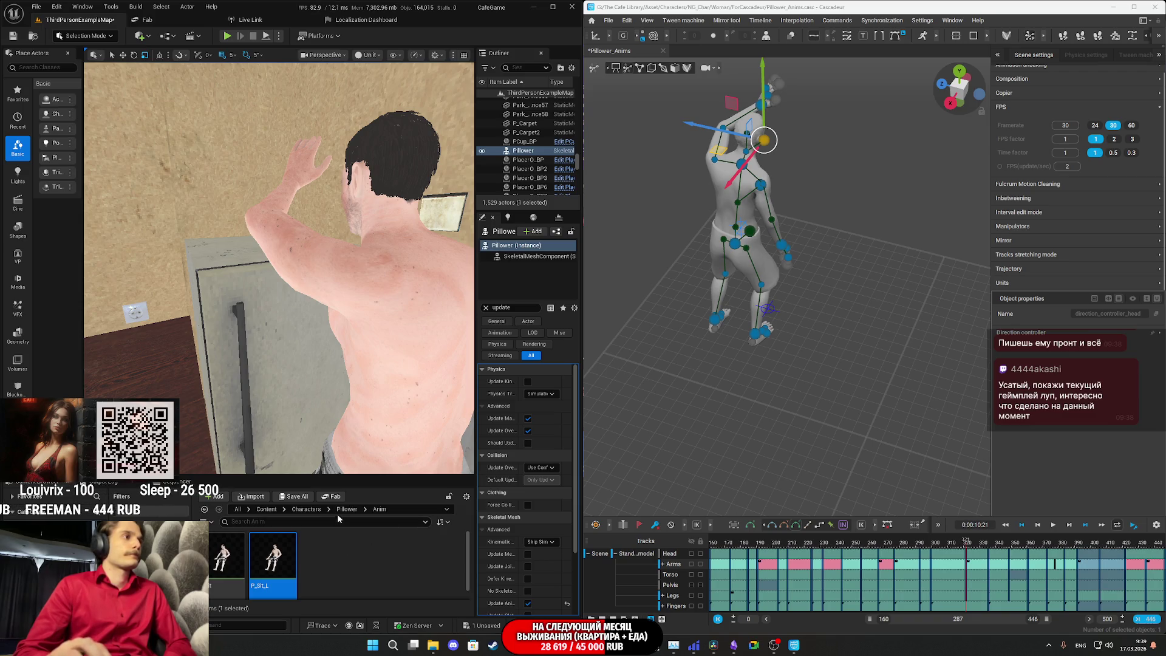
# - Open Assets > Apartment_MW and inspect the Kitchen_WW_2x3 and Linoleum_Floor_2x2 assets
pyautogui.click(275, 511)
pyautogui.scroll(-2, 409, 582)
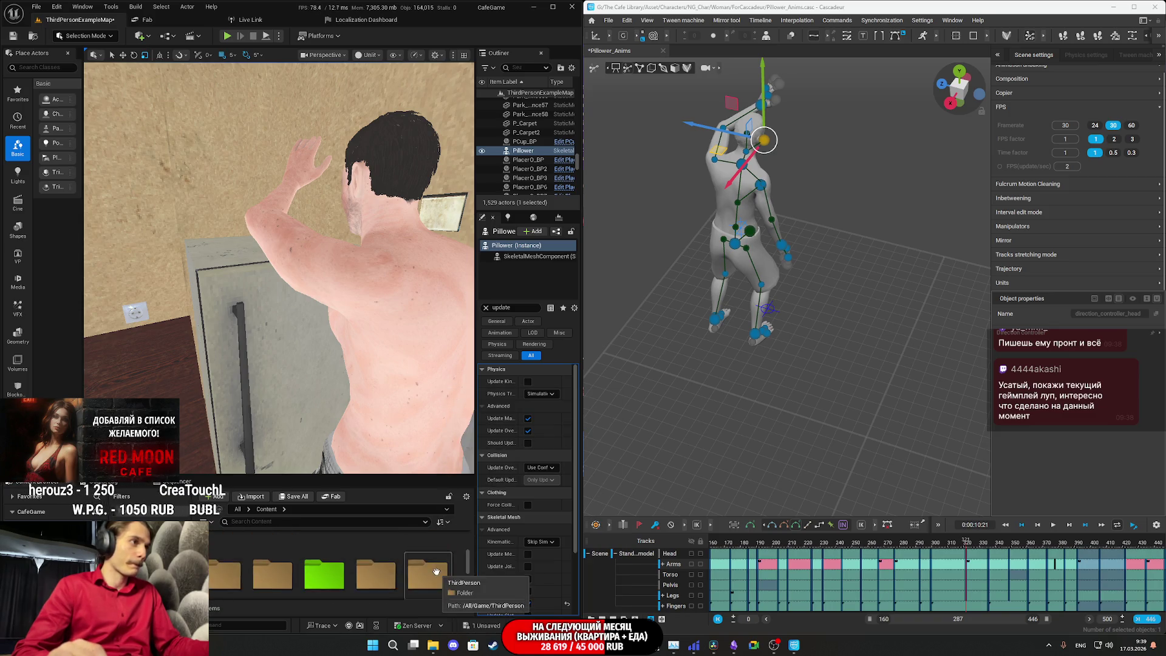
pyautogui.scroll(2, 426, 565)
pyautogui.click(215, 555)
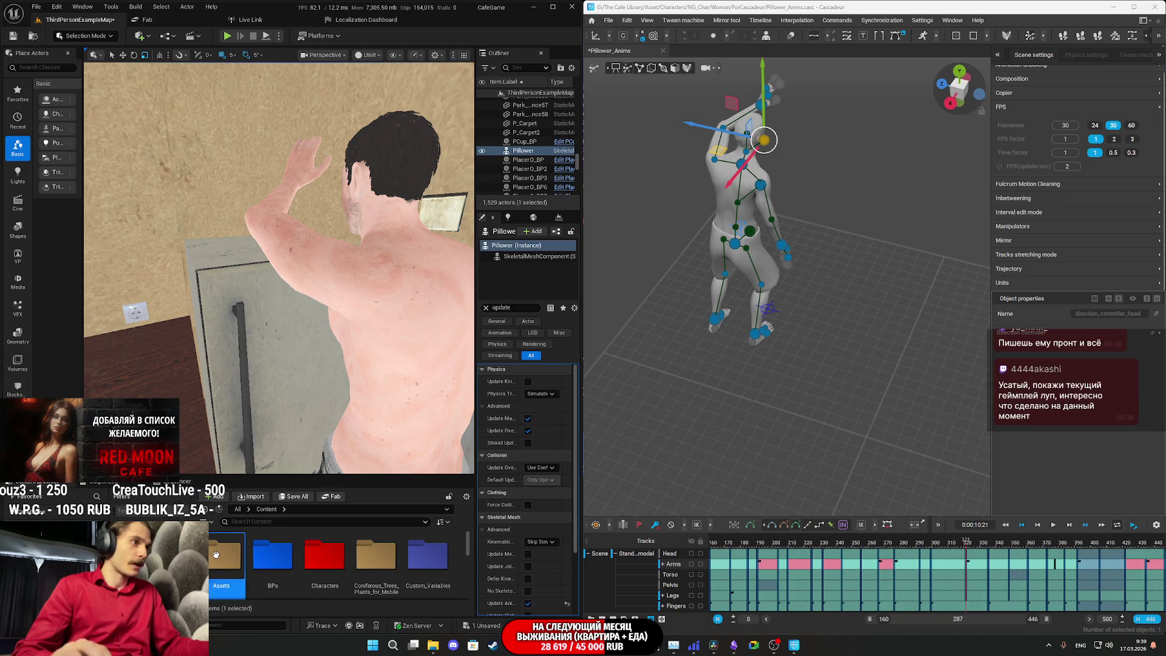
pyautogui.doubleClick(216, 554)
pyautogui.doubleClick(218, 555)
pyautogui.scroll(-3, 345, 565)
pyautogui.click(310, 571)
pyautogui.scroll(-1, 310, 572)
pyautogui.click(362, 532)
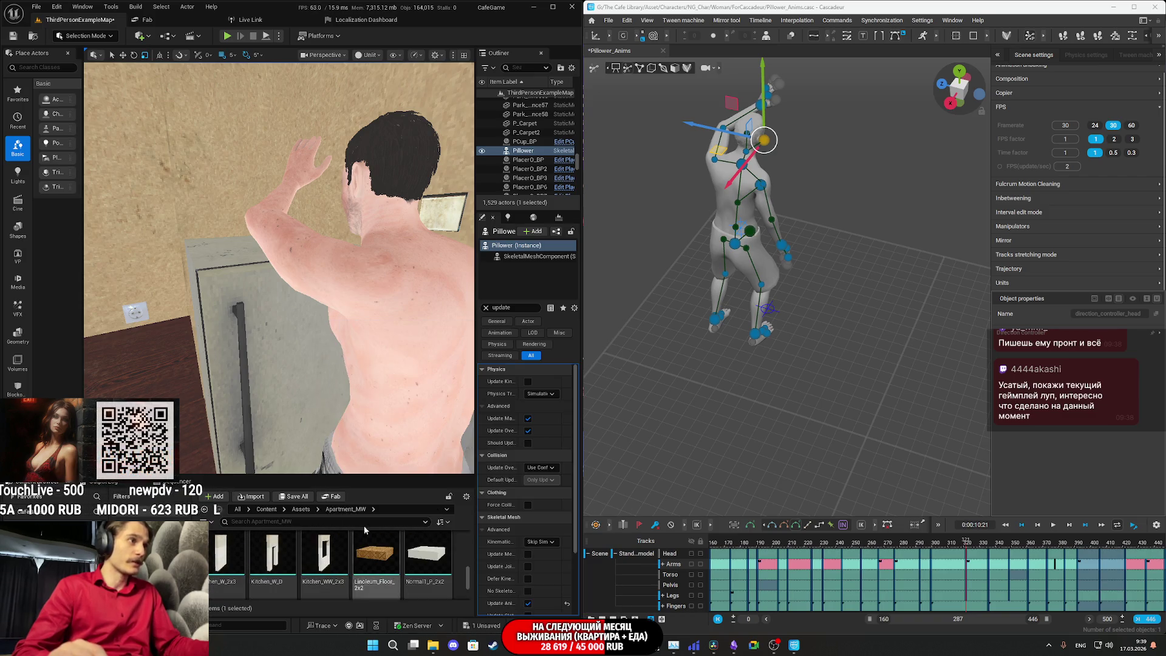
# - Browse through the assets in the Appartment_Props folder
pyautogui.click(306, 511)
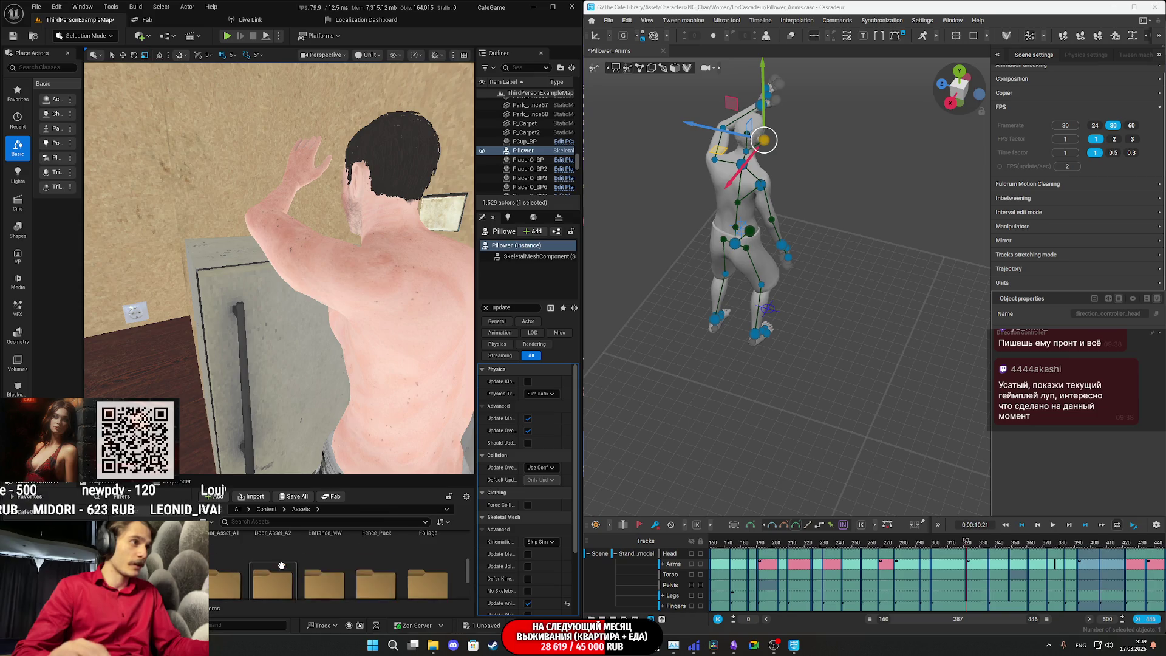
pyautogui.doubleClick(291, 567)
pyautogui.scroll(-3, 364, 565)
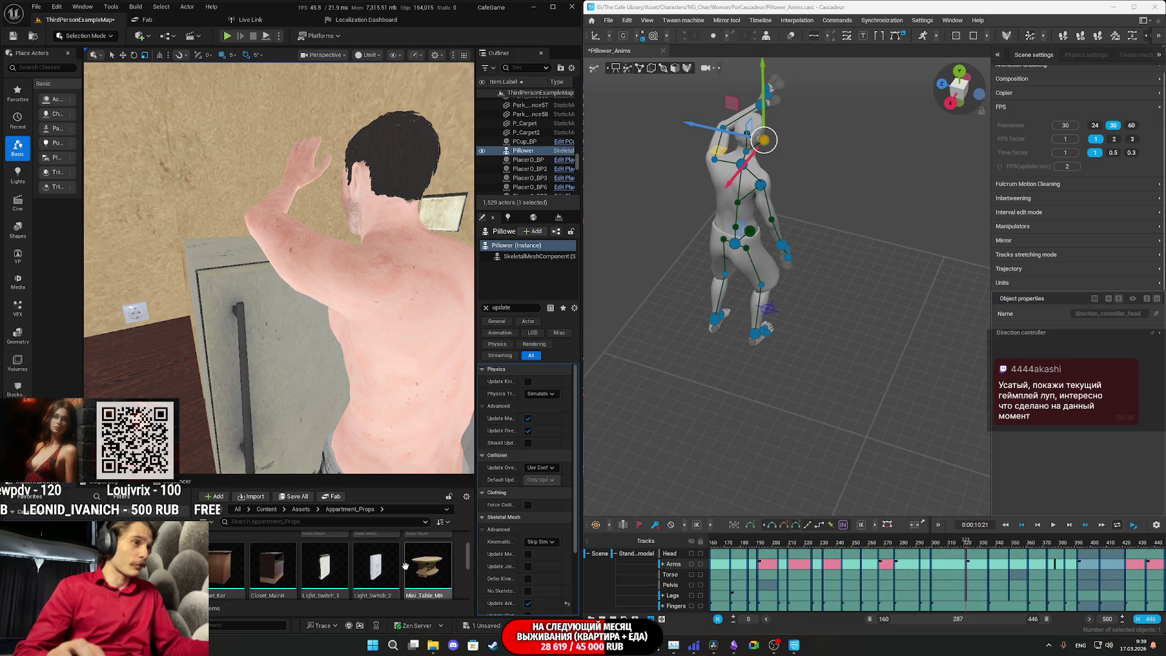
pyautogui.scroll(-2, 403, 566)
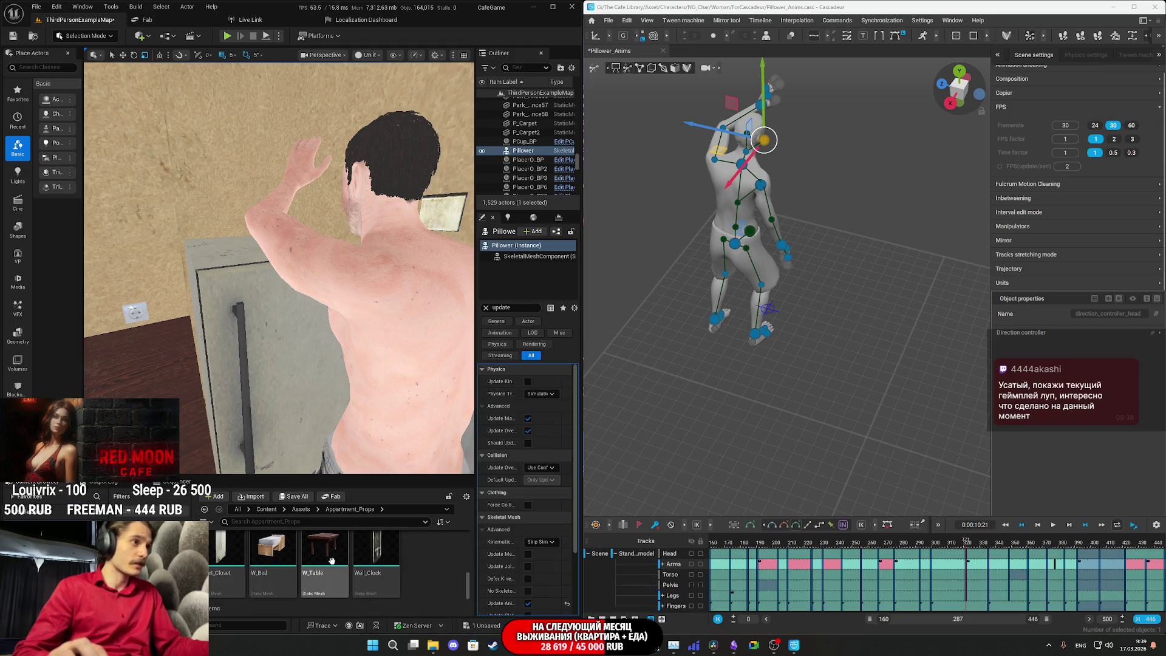
pyautogui.scroll(1, 470, 561)
pyautogui.scroll(3, 430, 559)
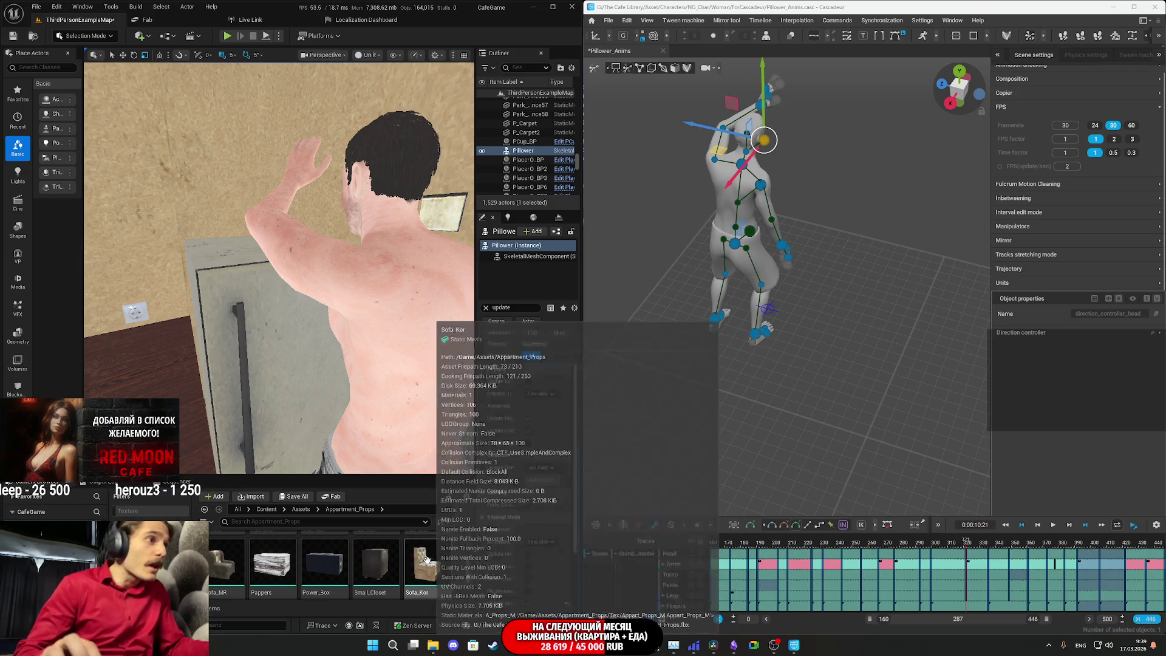
pyautogui.scroll(-3, 443, 564)
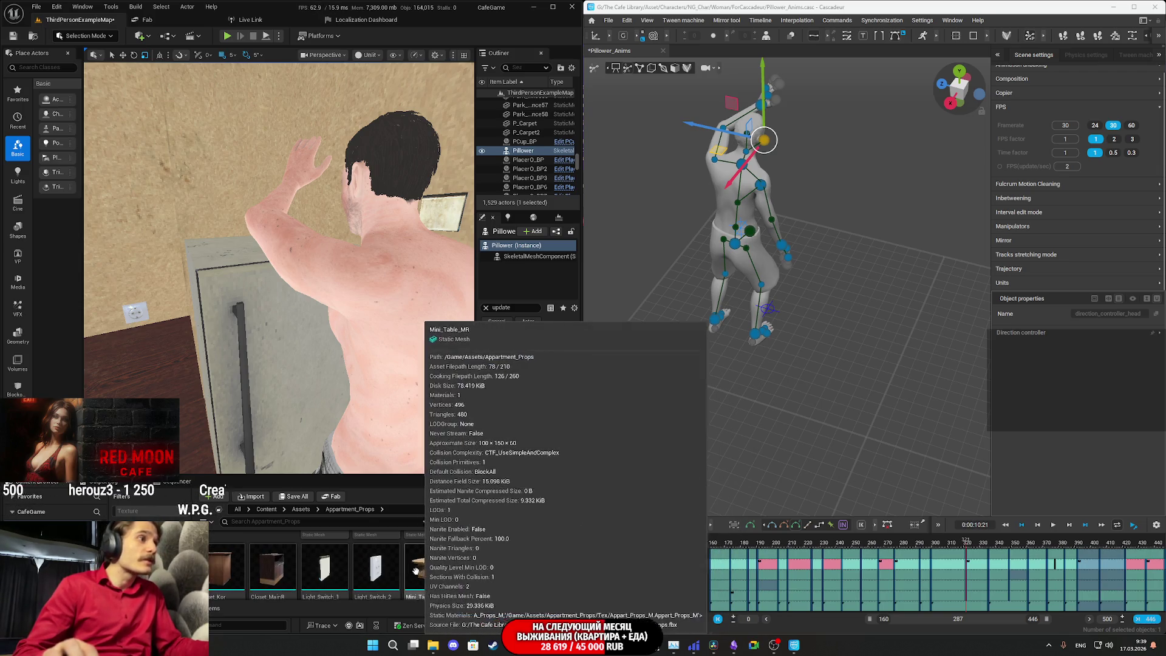
pyautogui.scroll(5, 318, 568)
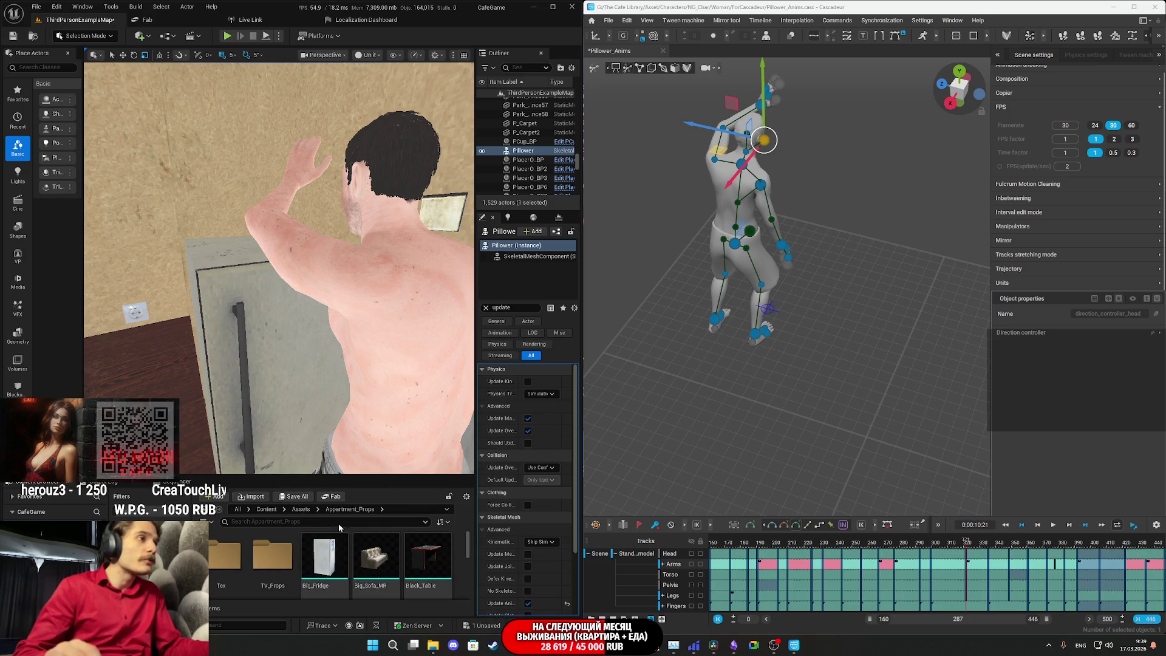
# - Save all modified content, including ThirdPersonExampleMap, then look inside the AProps folder
pyautogui.click(296, 497)
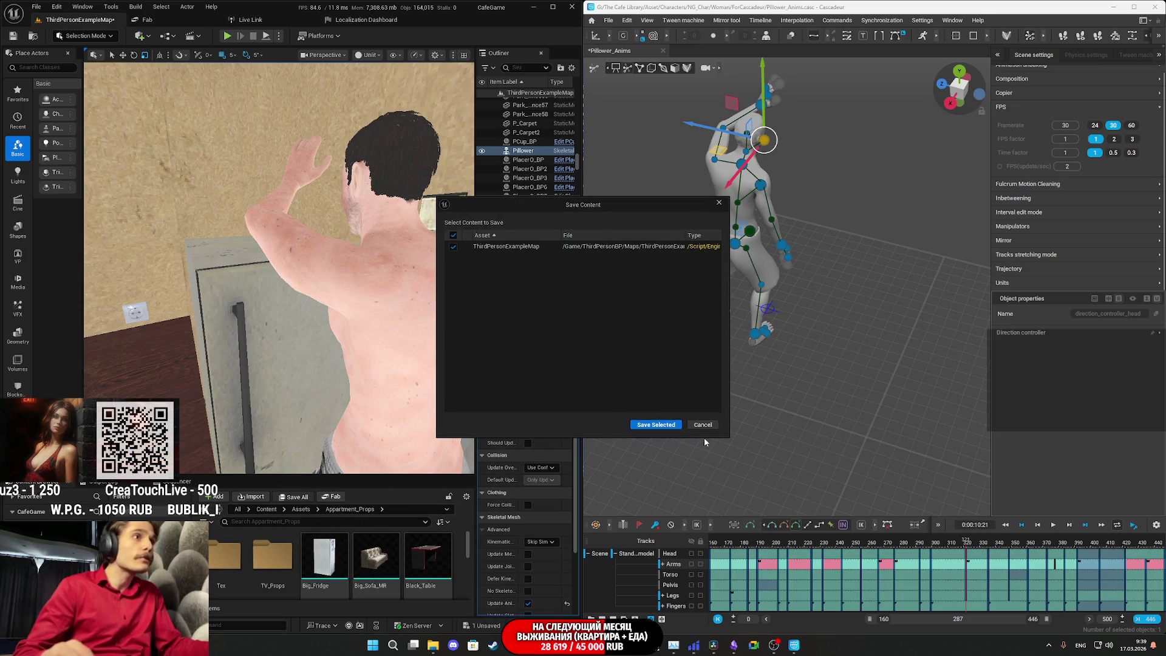
pyautogui.click(667, 426)
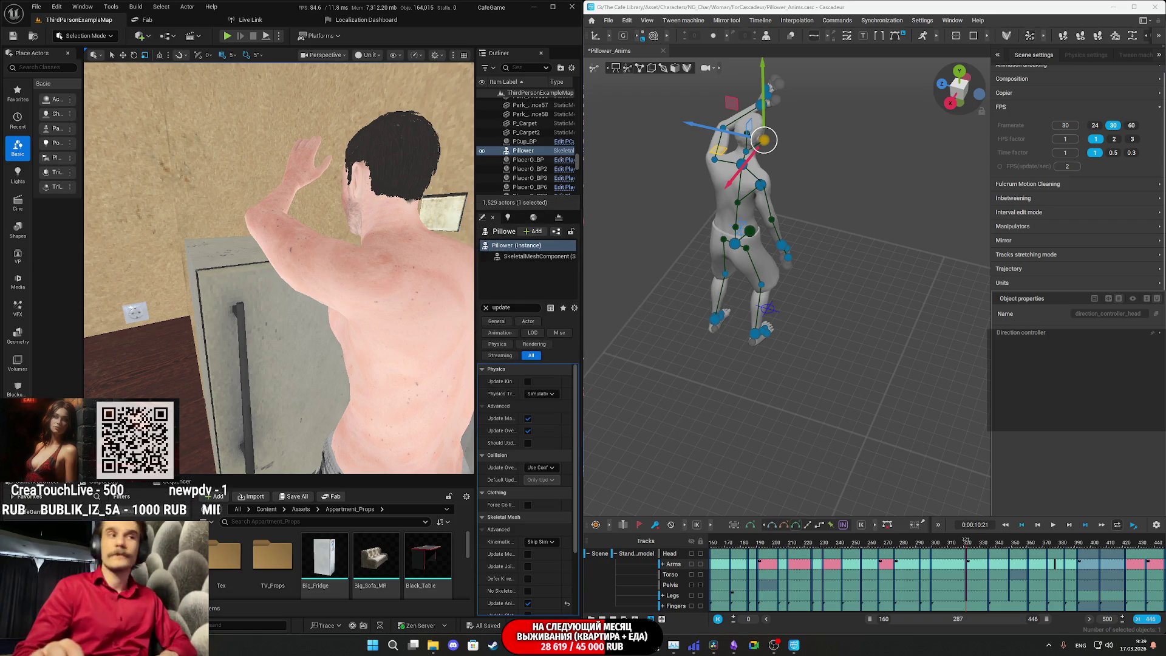
pyautogui.click(319, 509)
pyautogui.click(340, 522)
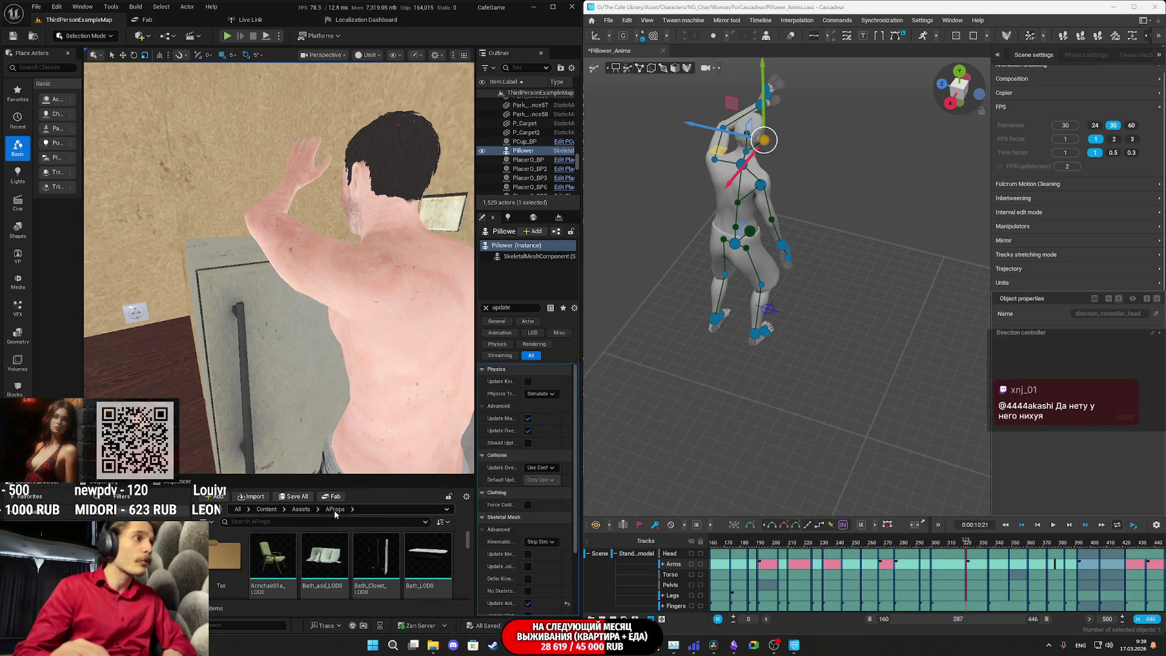
# - Browse the assets in the Bald_Buildings folder
pyautogui.click(300, 509)
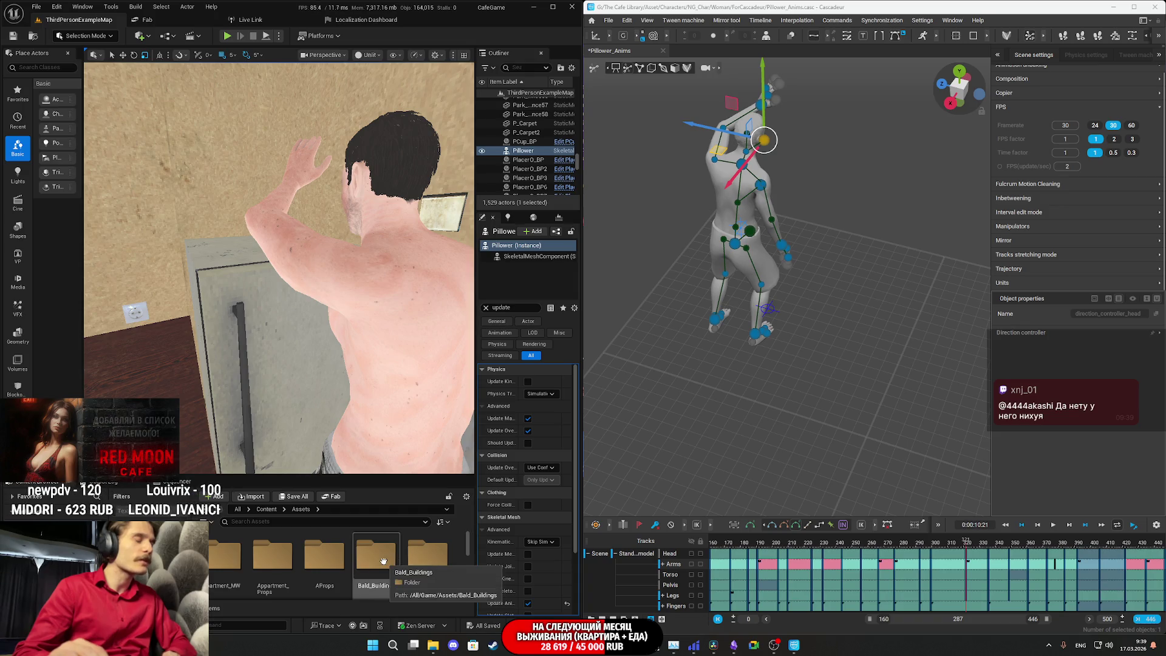
pyautogui.doubleClick(383, 559)
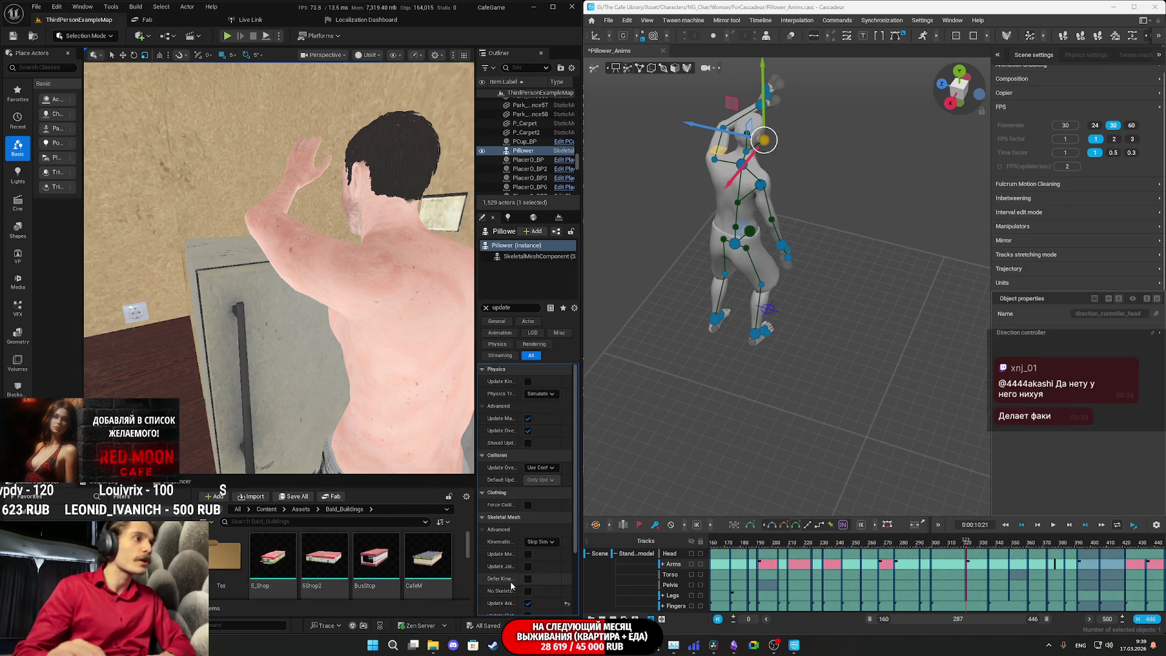
pyautogui.scroll(-2, 407, 561)
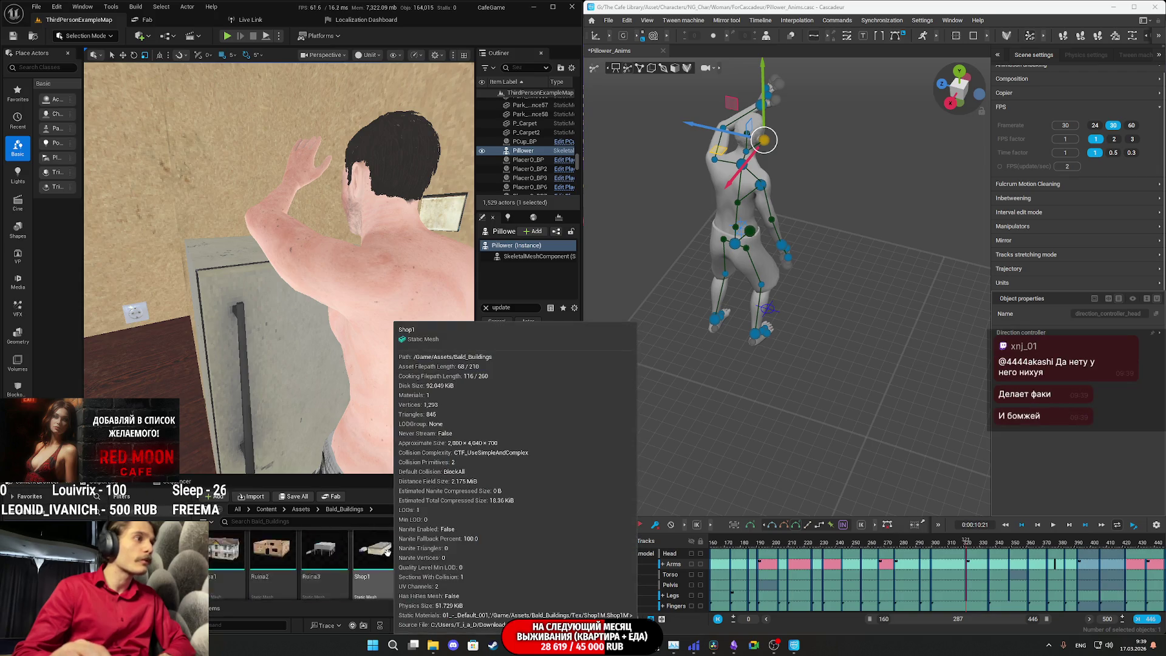
pyautogui.scroll(-3, 424, 563)
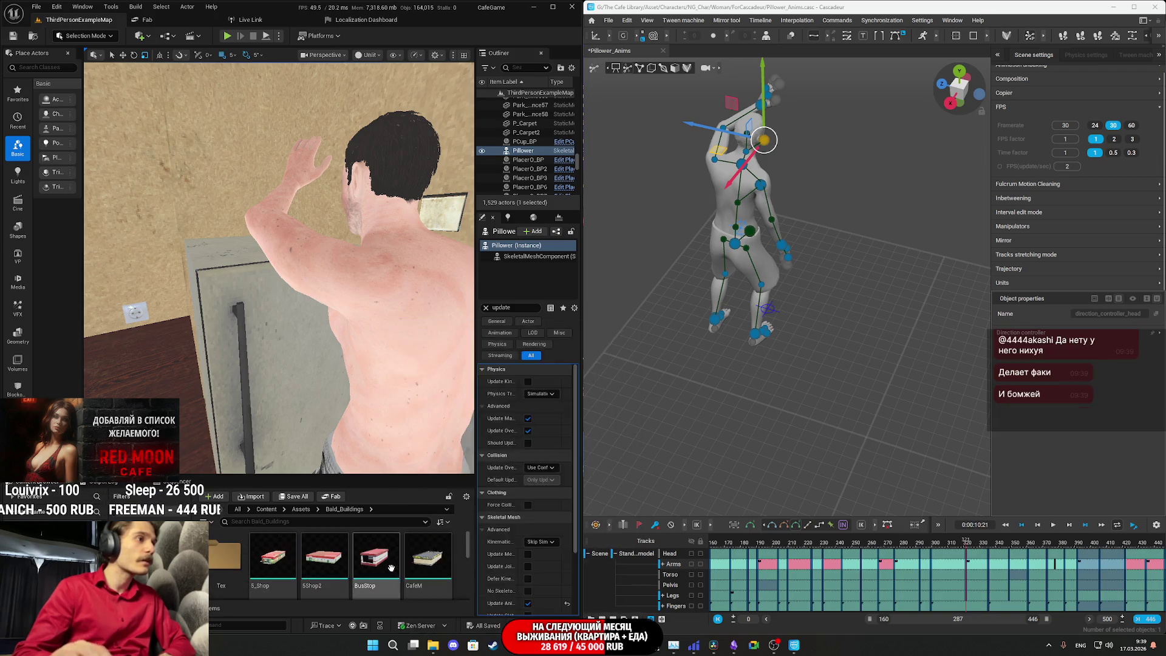
# - Browse the wall pieces in the Cafe_Modular_Walls folder
pyautogui.click(302, 510)
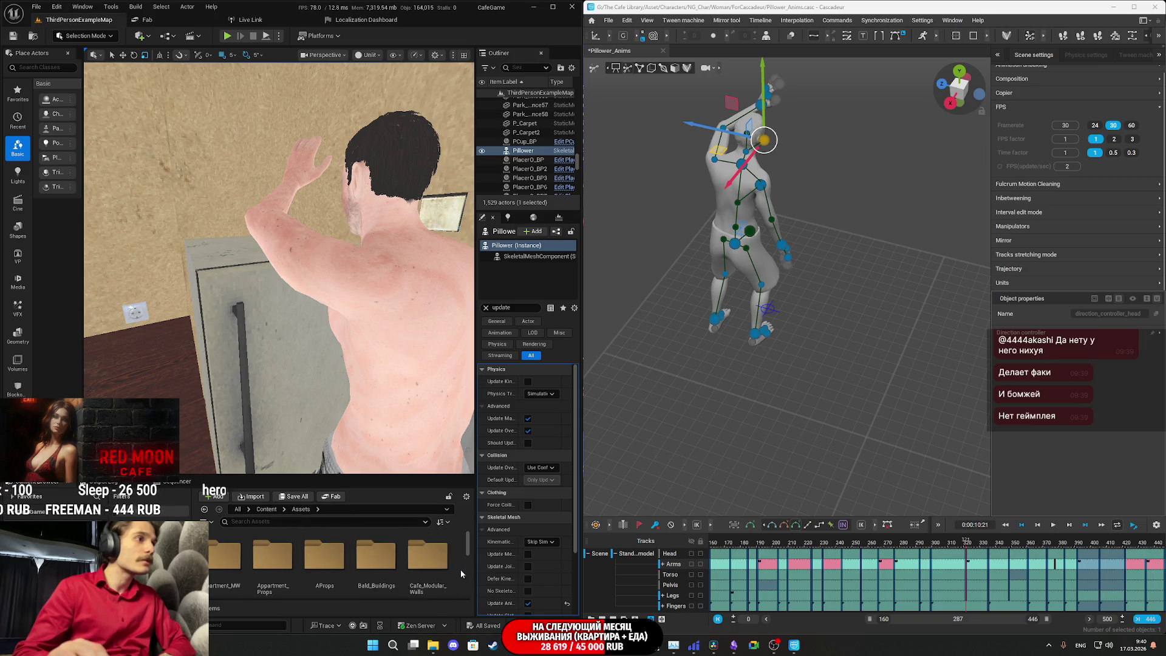
pyautogui.doubleClick(443, 571)
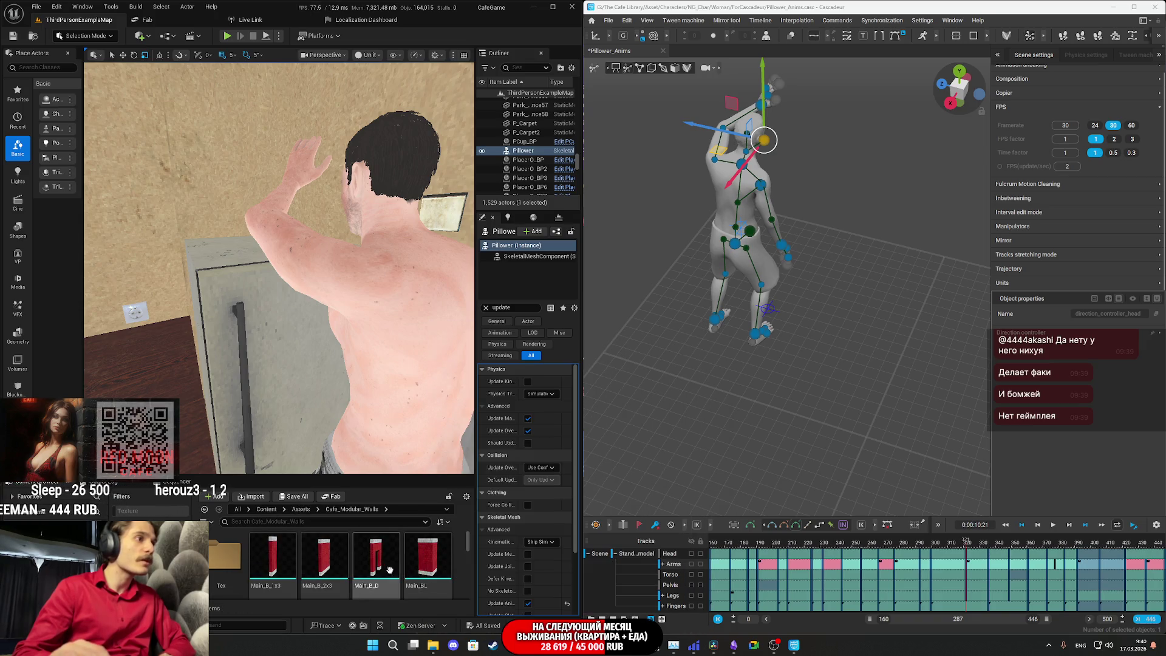
pyautogui.scroll(-3, 285, 551)
pyautogui.scroll(-3, 340, 572)
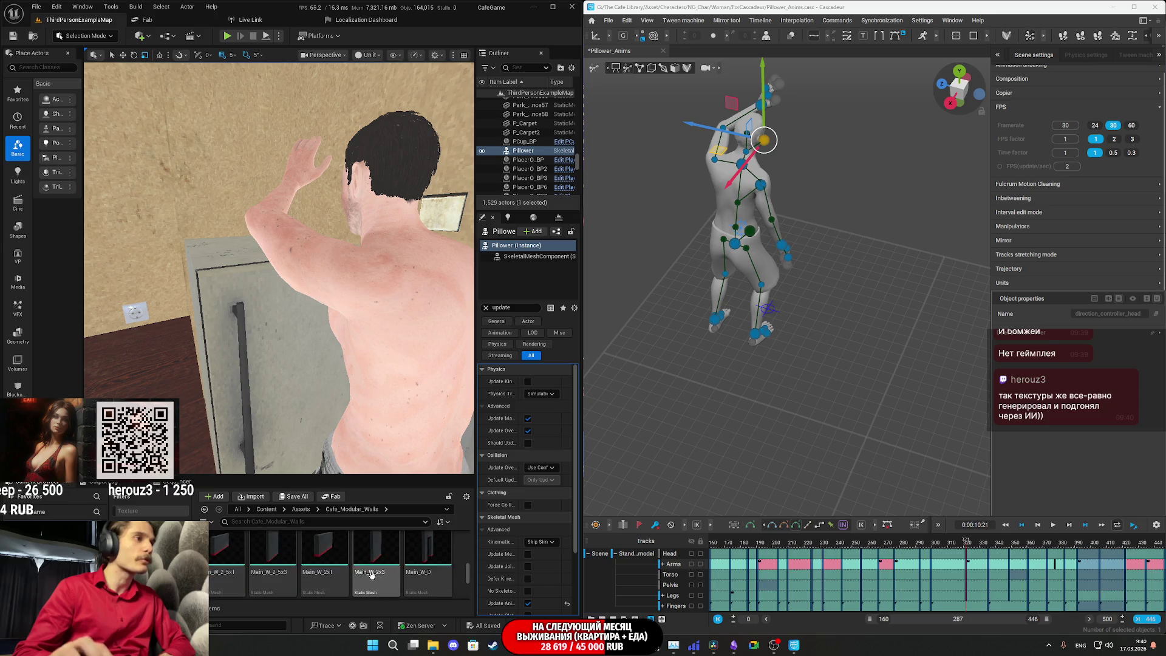
# - Look through the Cafe_Props assets, then return to the Assets folder
pyautogui.click(301, 509)
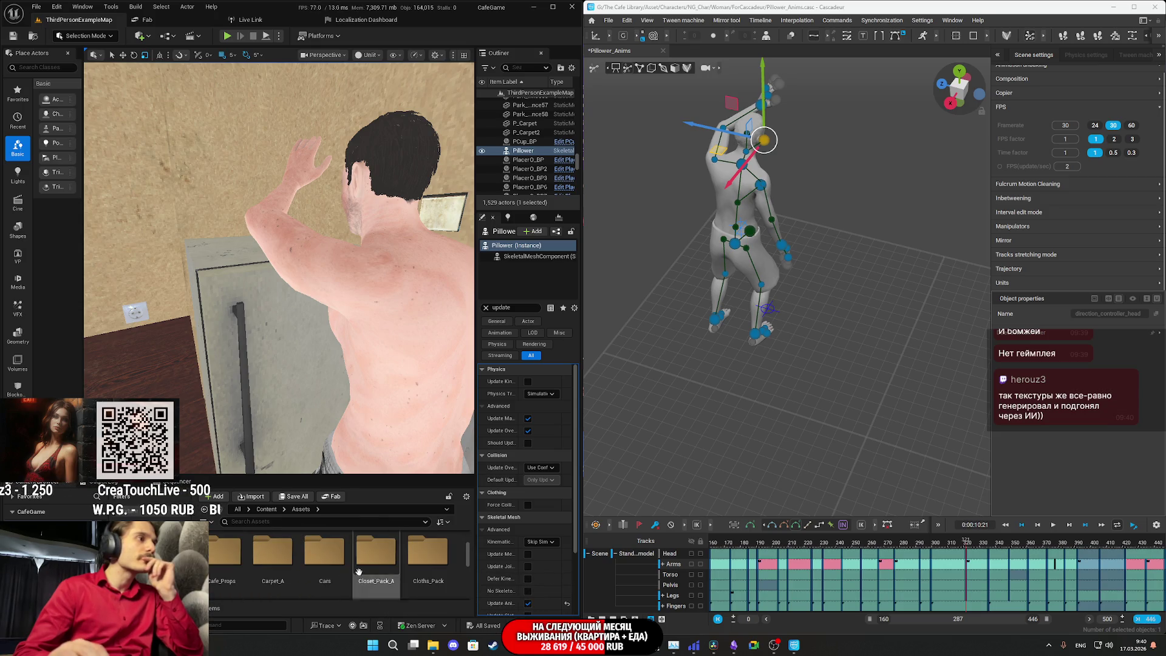
pyautogui.doubleClick(376, 578)
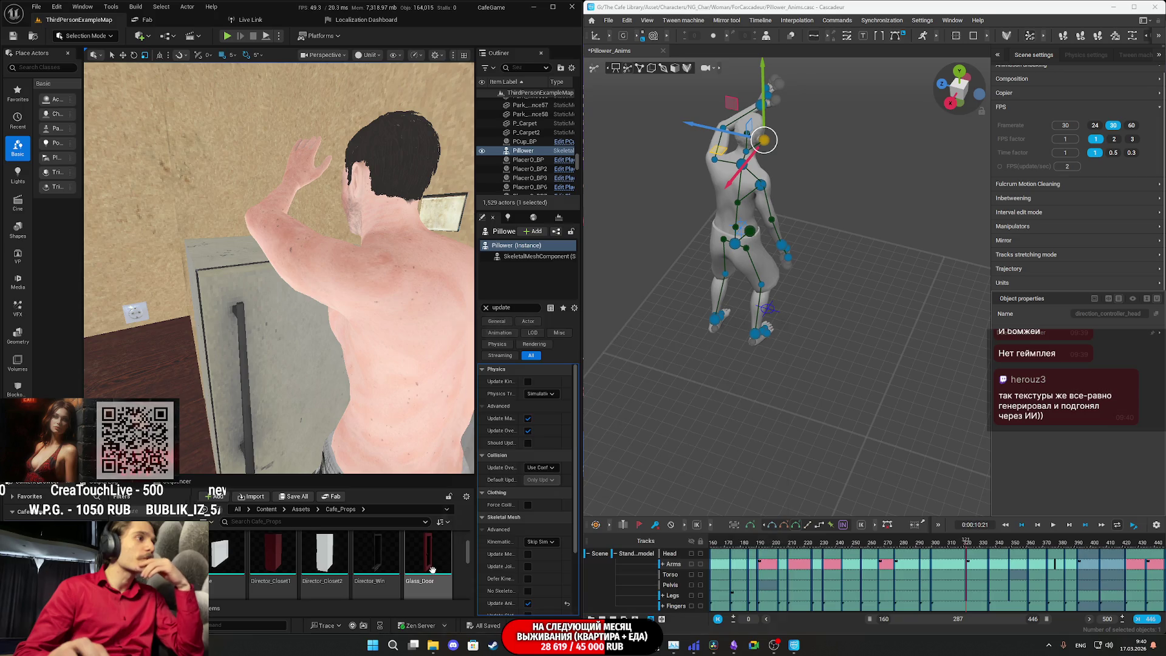
pyautogui.moveTo(442, 562)
pyautogui.scroll(-3, 442, 561)
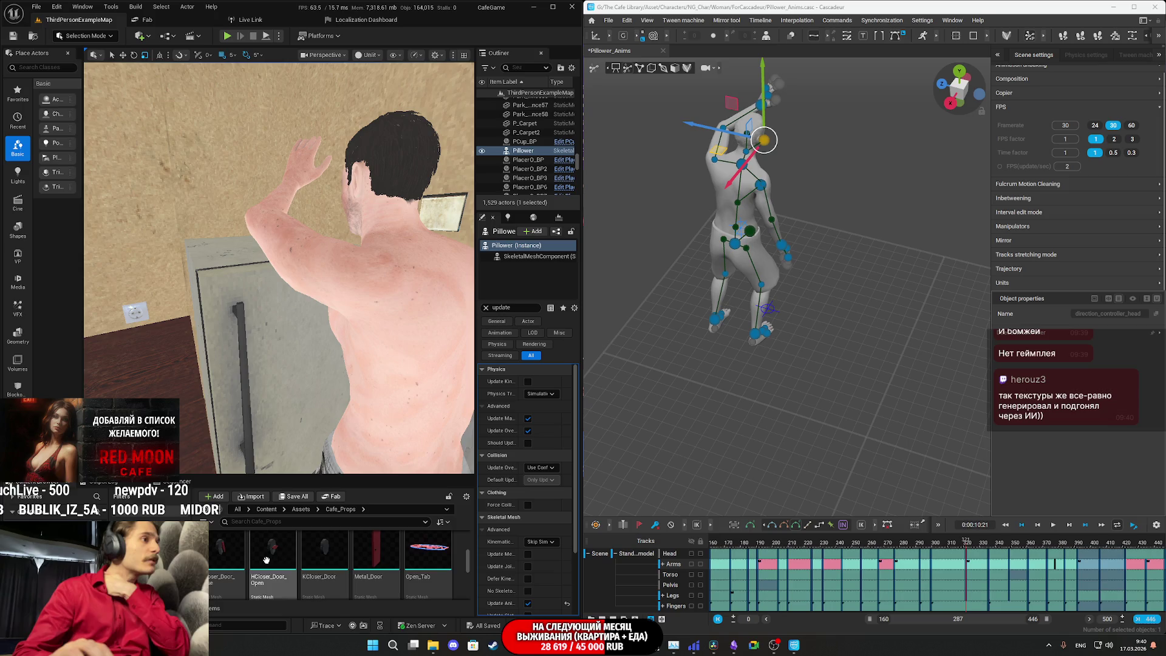
pyautogui.scroll(-3, 424, 558)
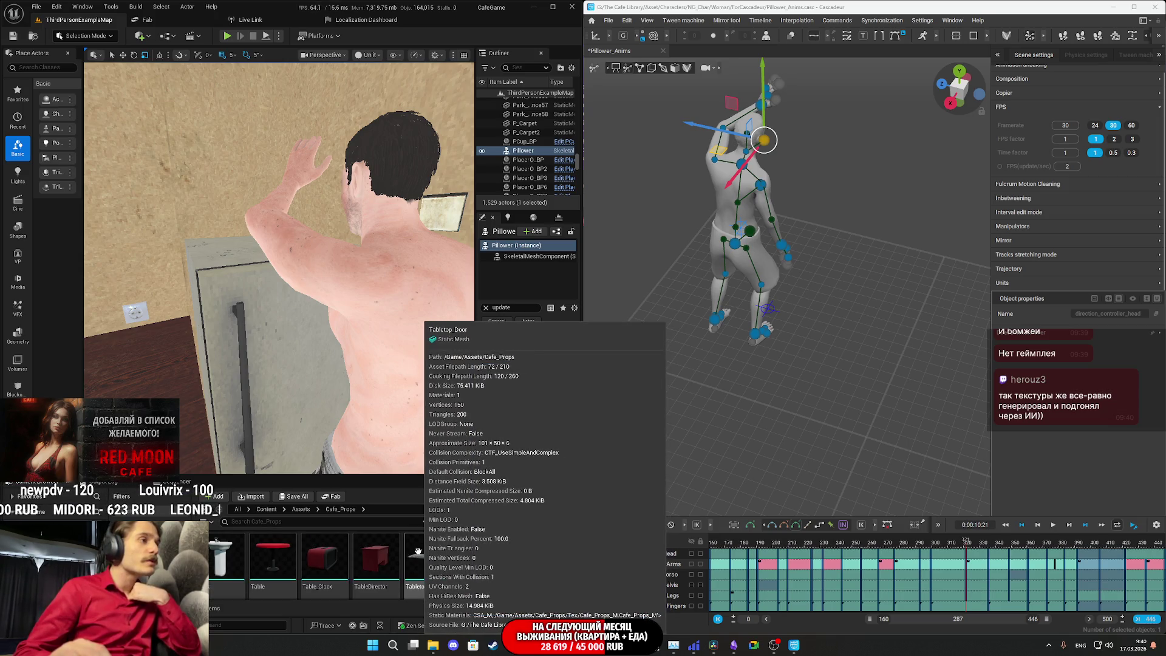
pyautogui.scroll(1, 287, 557)
pyautogui.moveTo(287, 557)
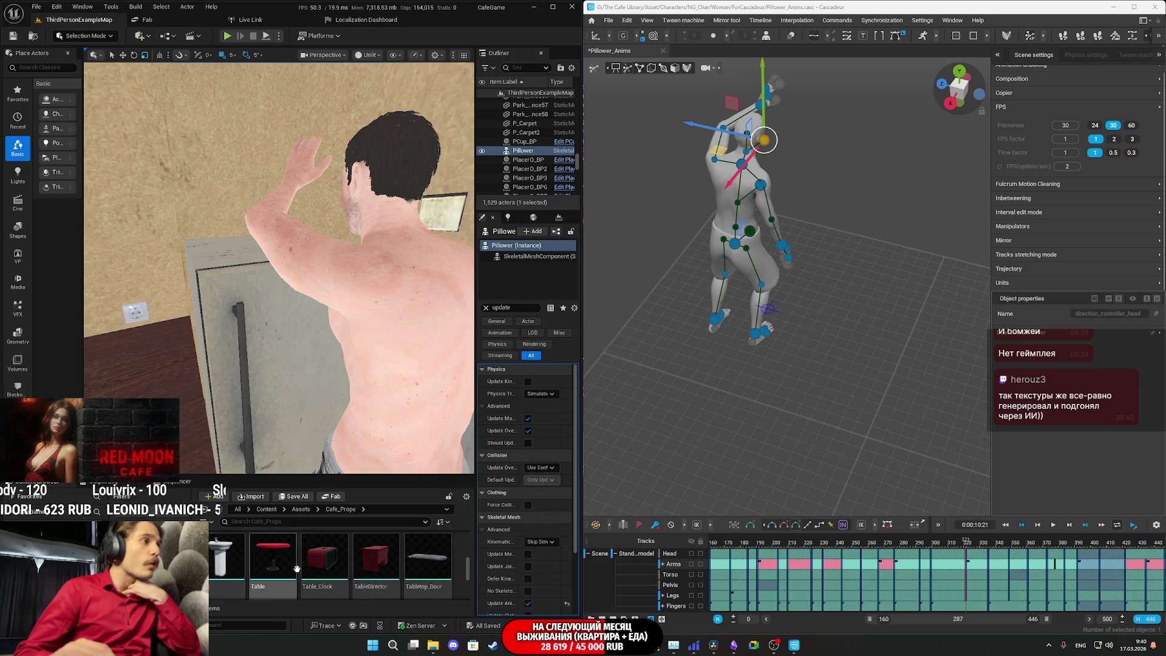
pyautogui.moveTo(220, 564)
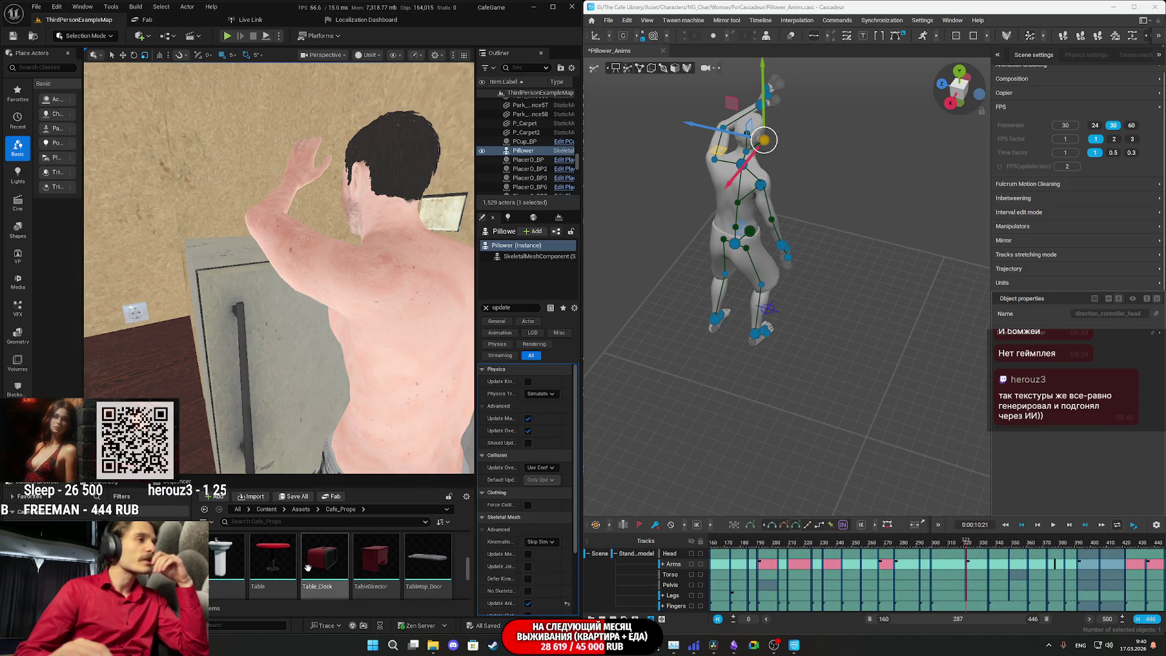
pyautogui.scroll(-3, 402, 573)
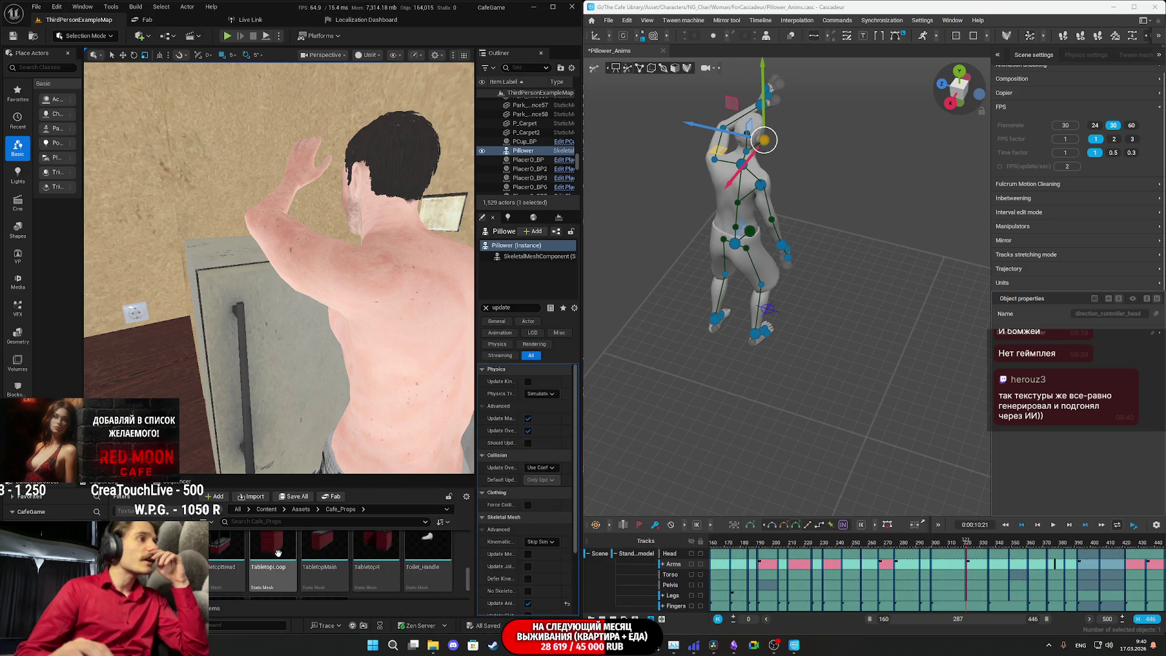
pyautogui.scroll(-2, 350, 562)
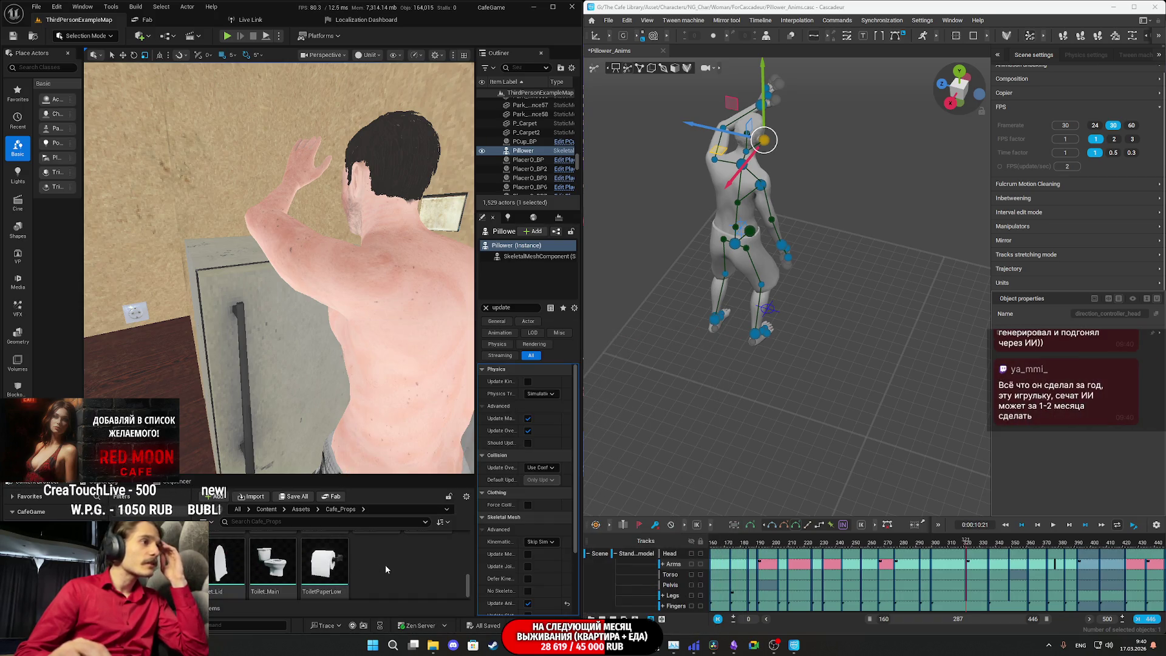
pyautogui.scroll(5, 364, 553)
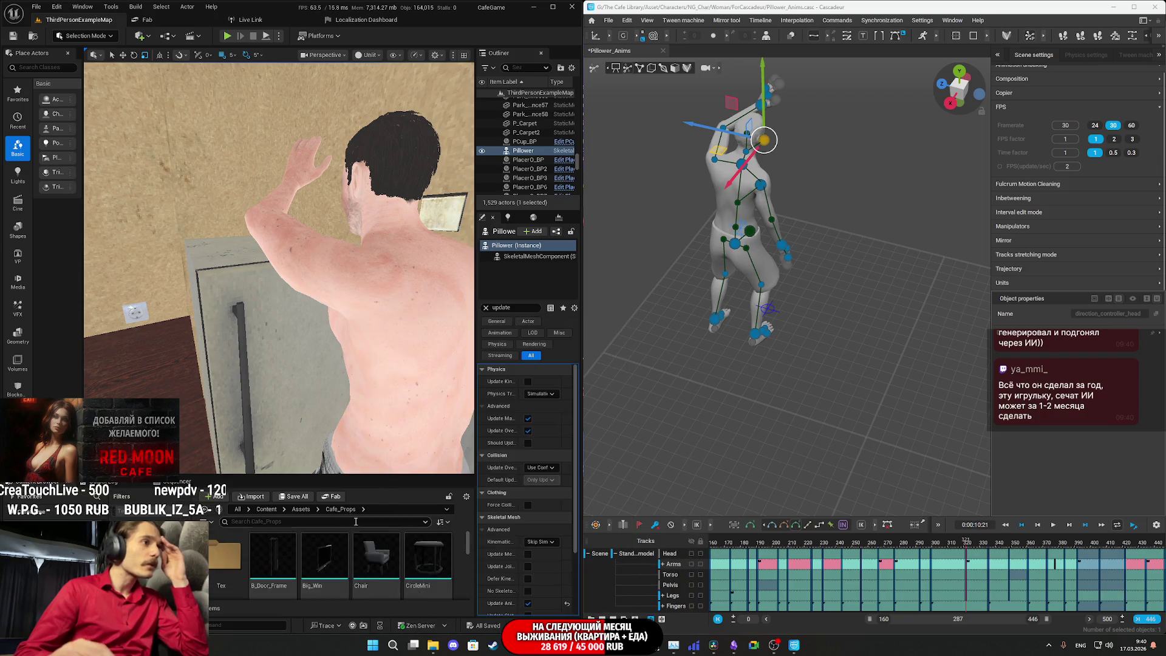
pyautogui.click(301, 510)
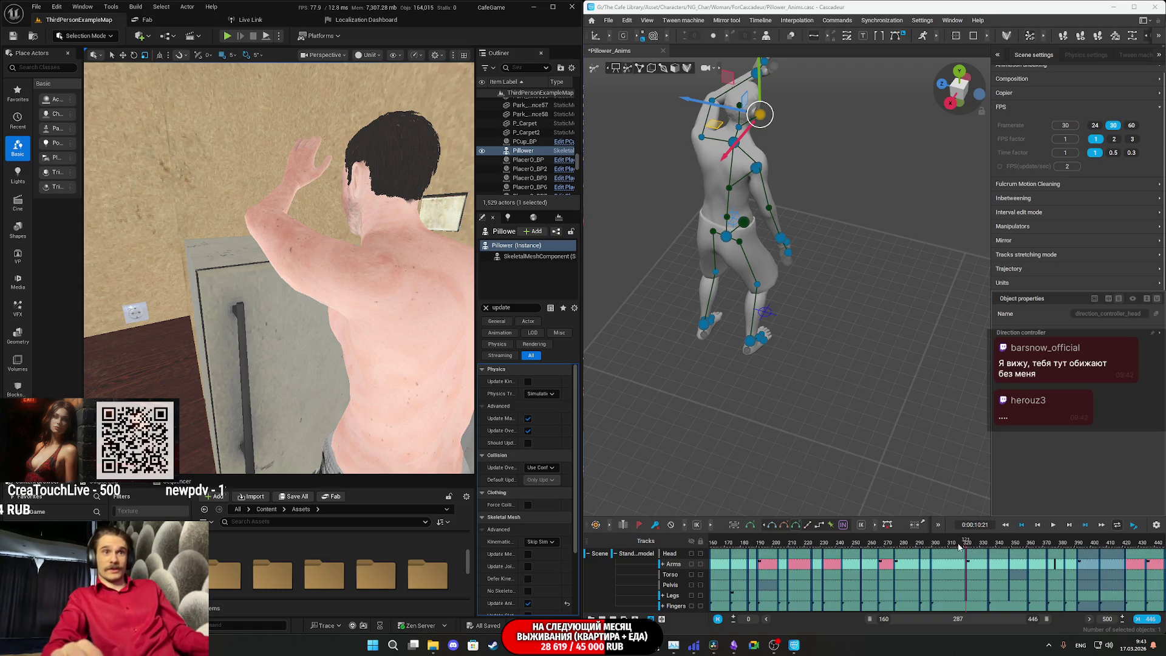
# - Play the PillowerAnims animation to watch the reach mirrored in Unreal
pyautogui.press('space')
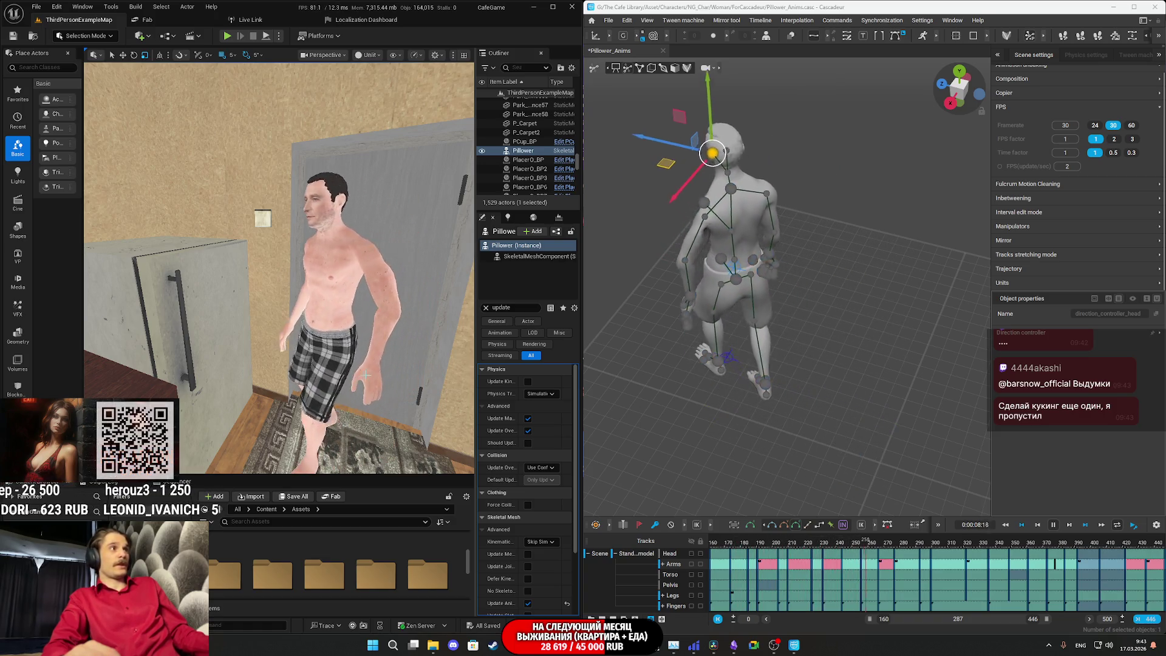
# - Scrub between frames 250 and 272 and replay the reach from frame 257
pyautogui.click(836, 544)
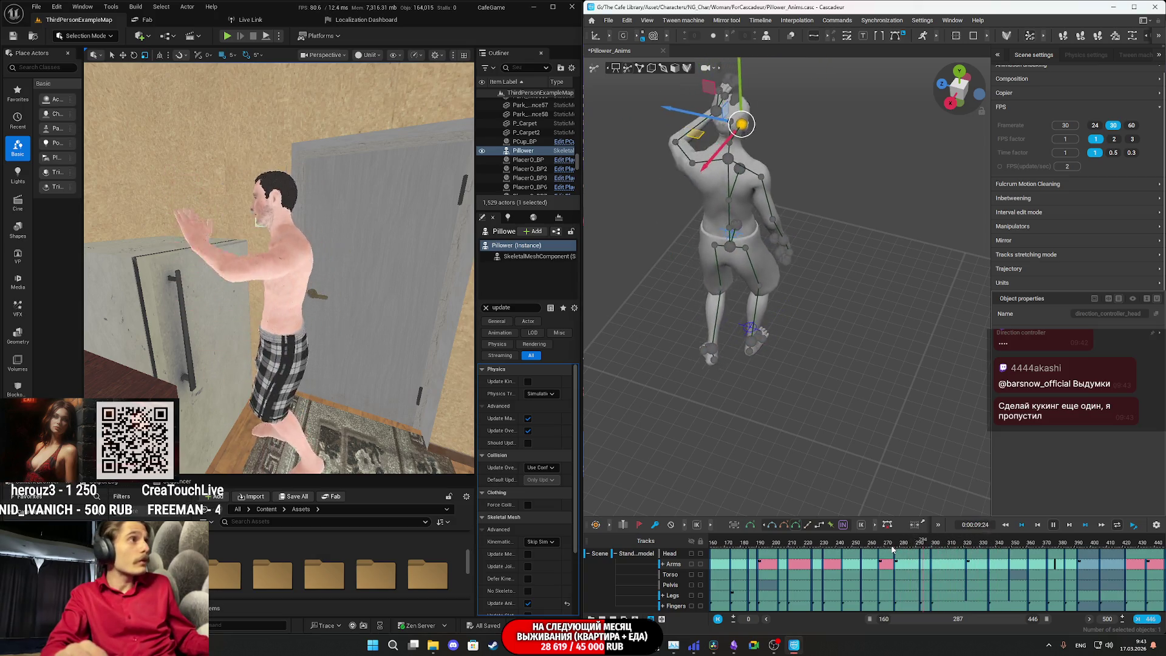
pyautogui.click(858, 553)
pyautogui.moveTo(876, 553); pyautogui.dragTo(890, 553)
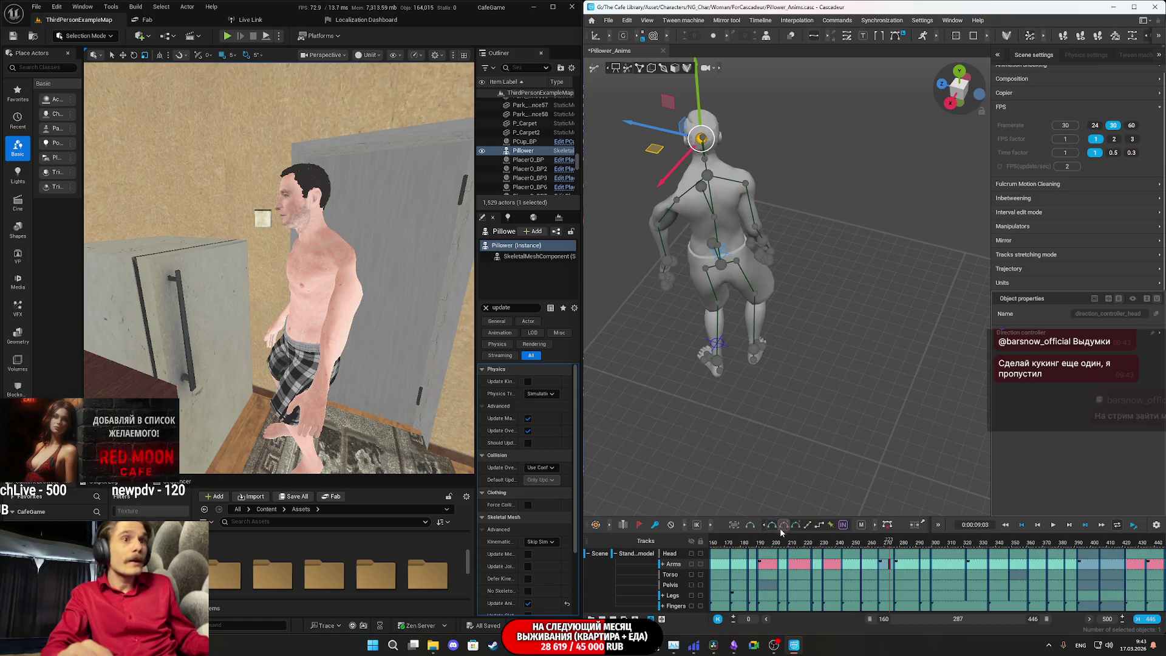
pyautogui.moveTo(889, 549)
pyautogui.mouseDown()
pyautogui.moveTo(874, 551)
pyautogui.moveTo(877, 570)
pyautogui.mouseUp()
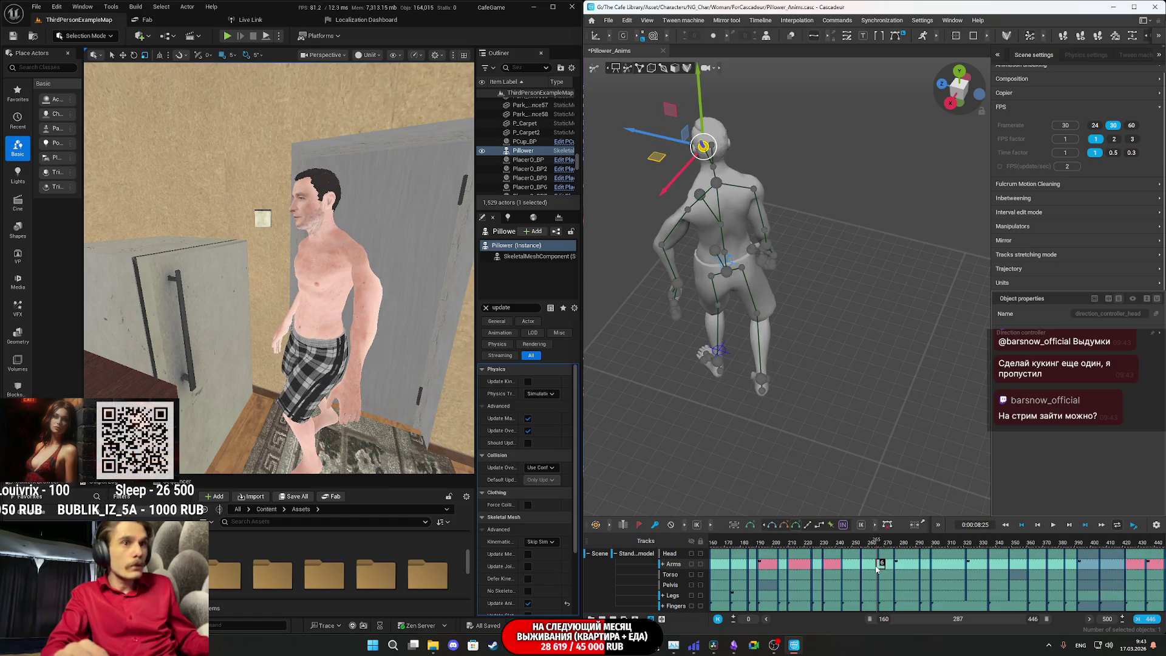
pyautogui.click(858, 548)
pyautogui.press('space')
pyautogui.press('space')
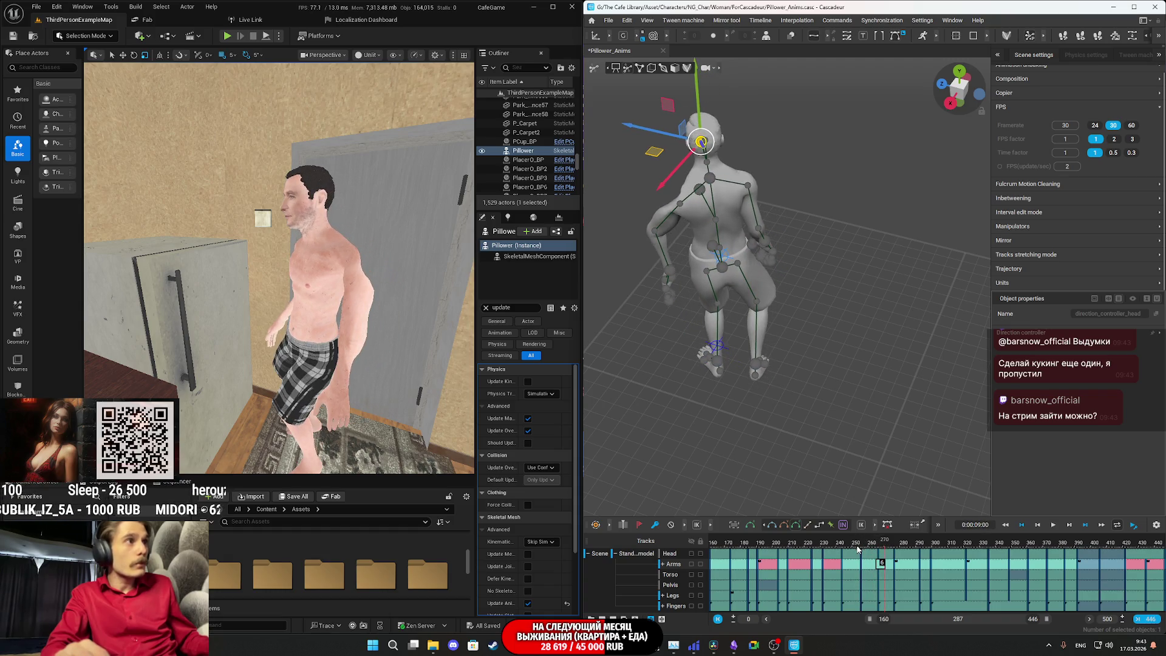
pyautogui.moveTo(870, 550)
pyautogui.mouseDown()
pyautogui.moveTo(894, 548)
pyautogui.moveTo(891, 569)
pyautogui.mouseUp()
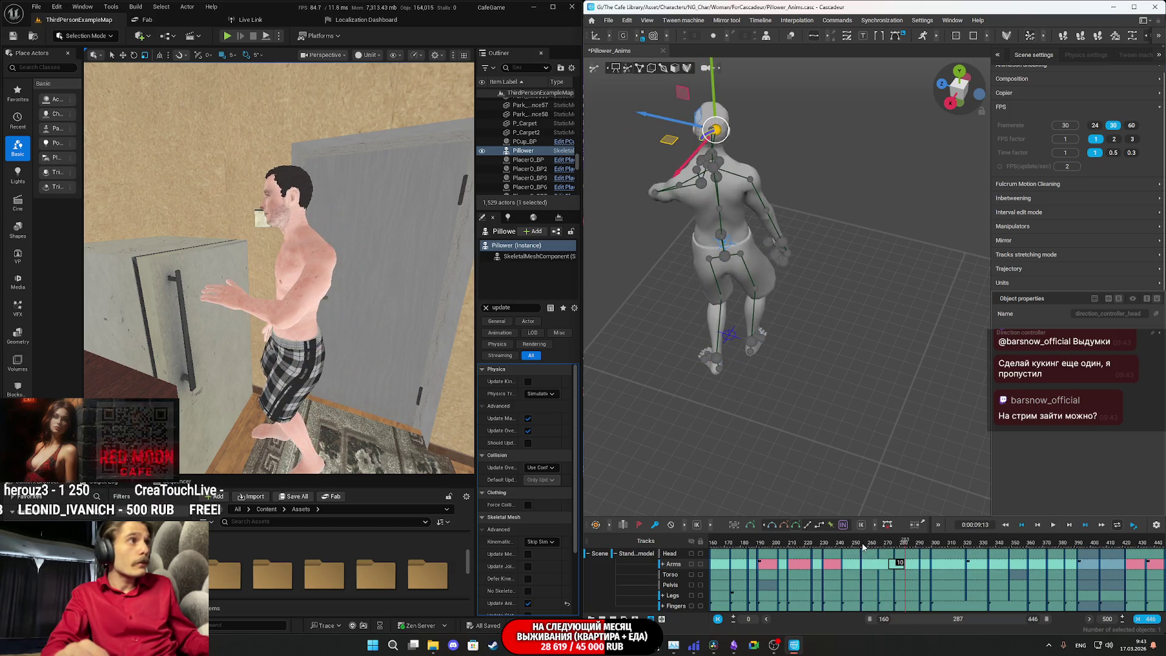
# - Step through frames 264–275, select the Arms key near 267, and check the pose against the fridge
pyautogui.click(877, 547)
pyautogui.moveTo(877, 547); pyautogui.dragTo(894, 549)
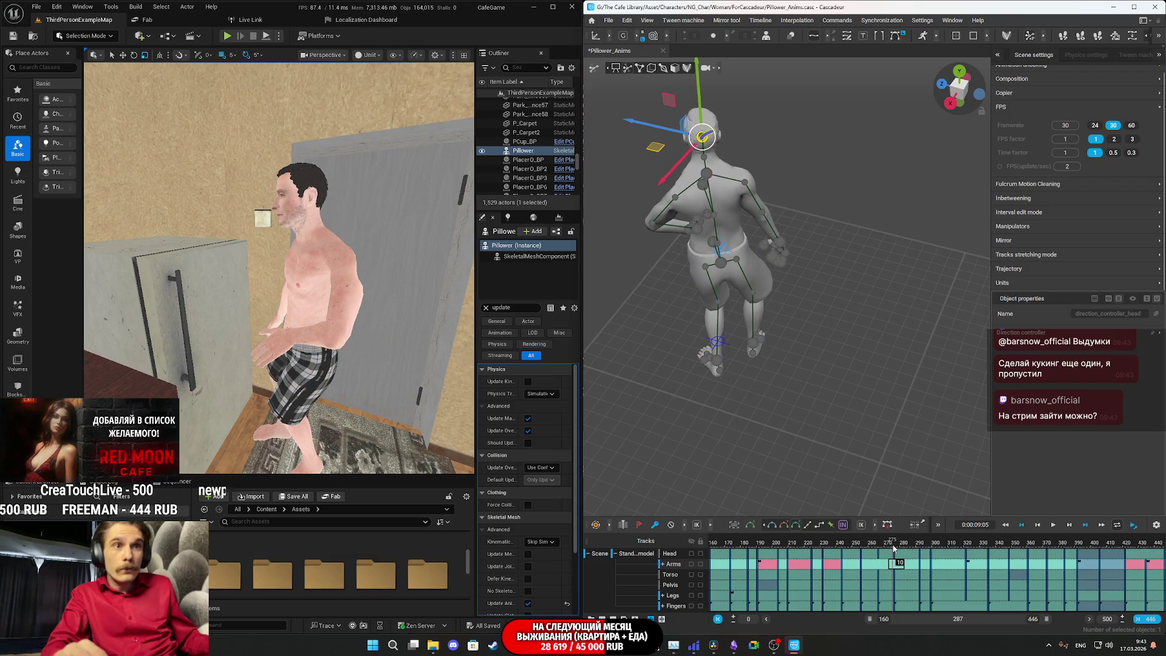
pyautogui.press('Left')
pyautogui.press('Left')
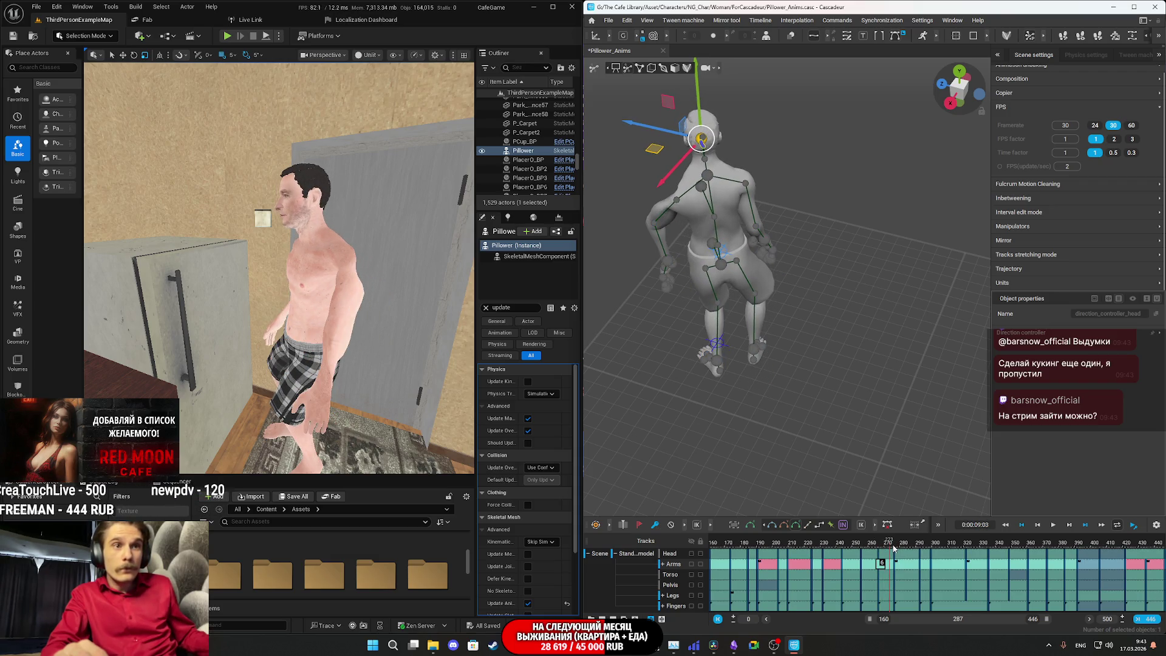
pyautogui.press('Left')
pyautogui.press('Left')
pyautogui.press('Left')
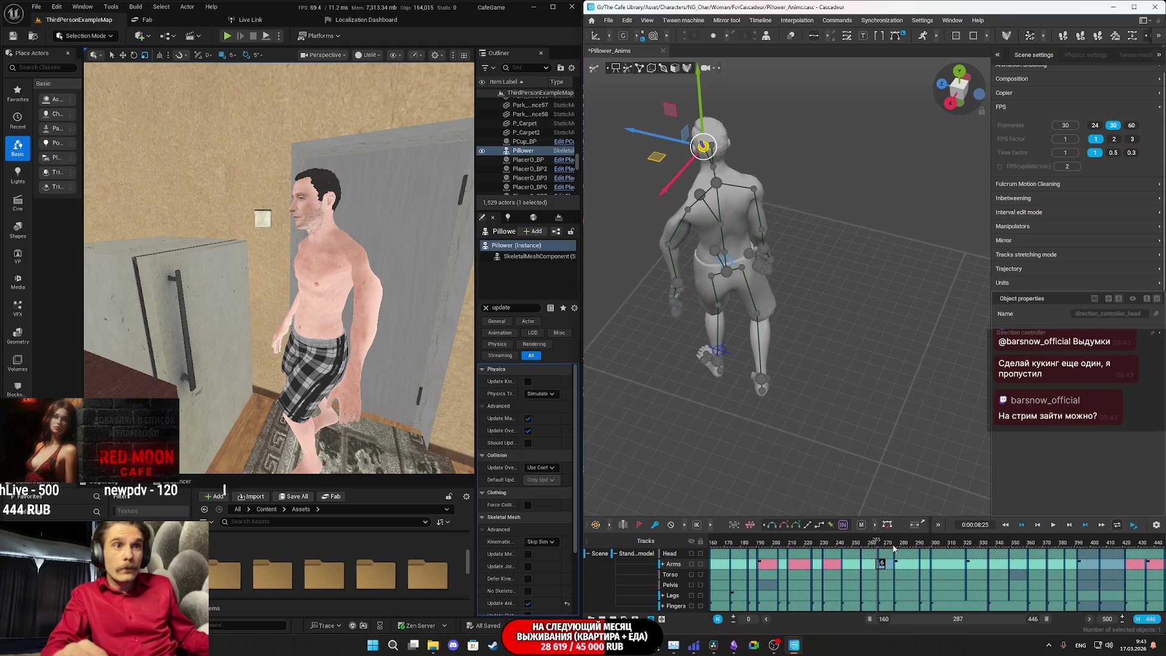
pyautogui.moveTo(894, 548); pyautogui.dragTo(887, 546)
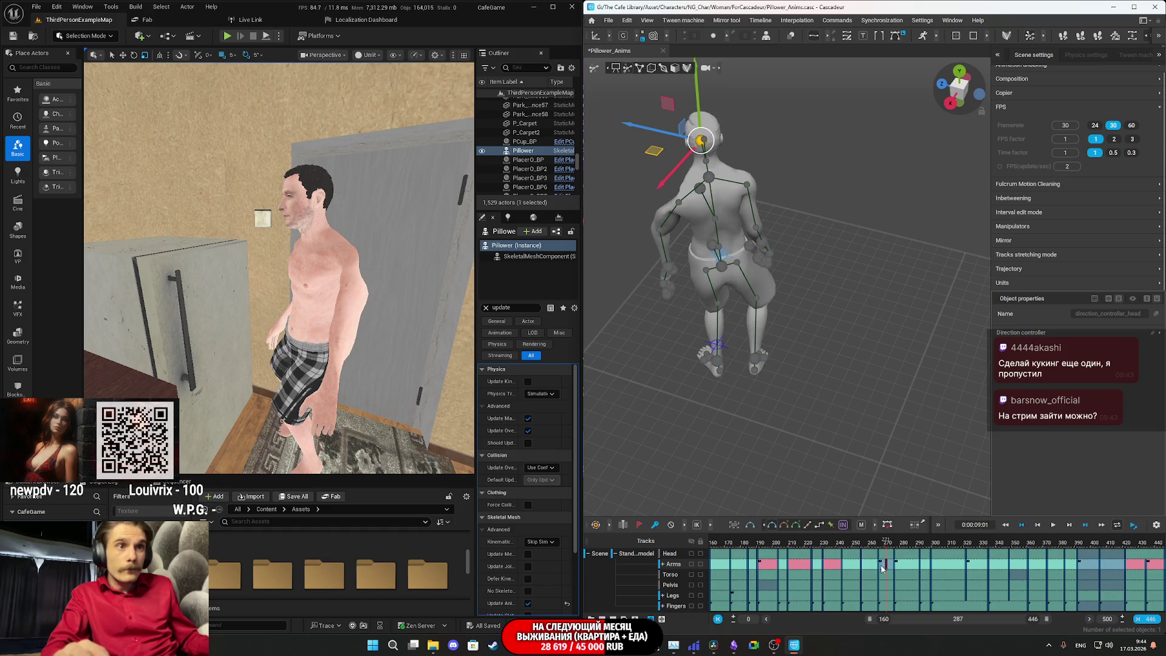
pyautogui.click(876, 568)
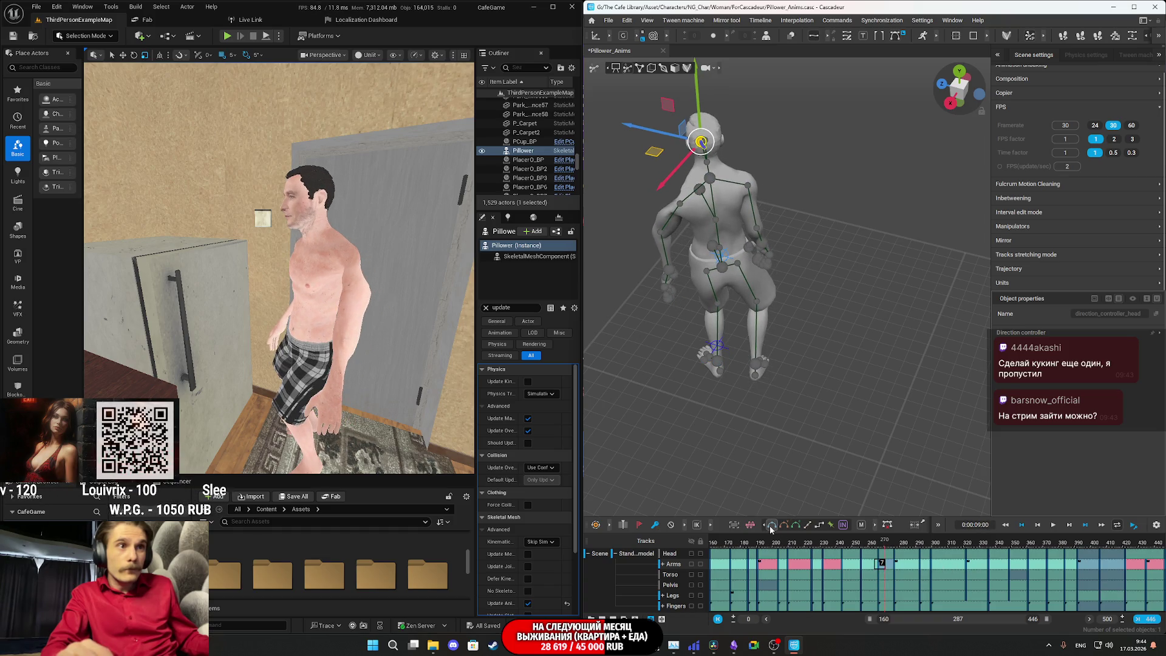
pyautogui.moveTo(871, 548); pyautogui.dragTo(889, 547)
pyautogui.moveTo(395, 389)
pyautogui.mouseDown()
pyautogui.moveTo(395, 371)
pyautogui.moveTo(395, 394)
pyautogui.mouseUp()
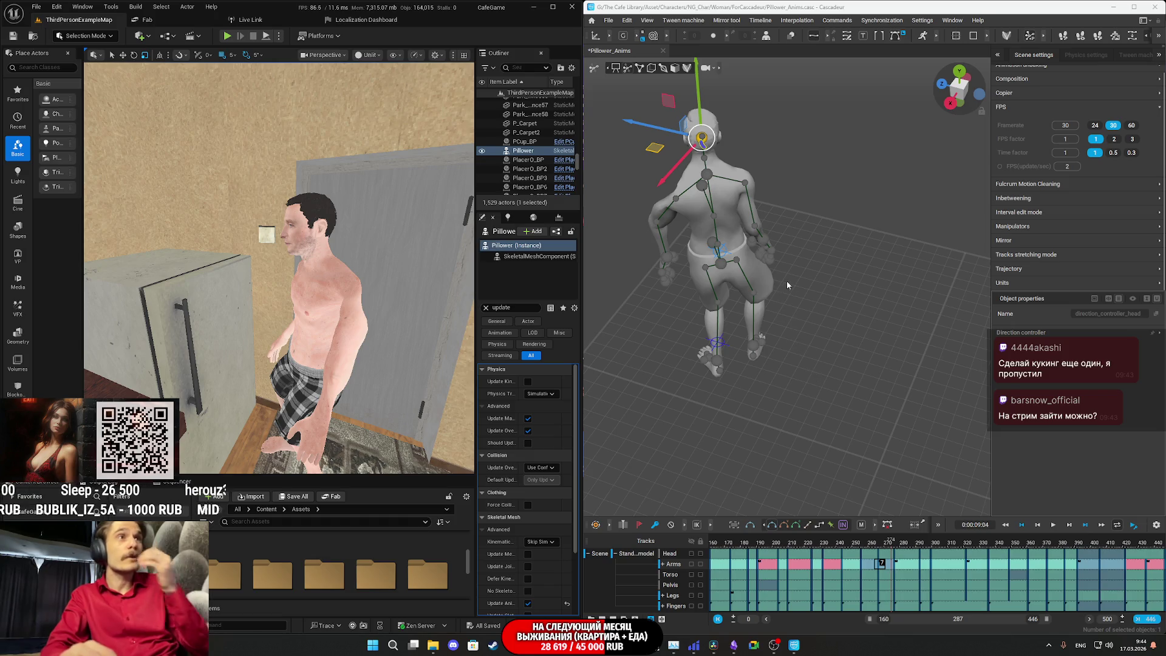
# - Pull the left forearm controller down toward the hip, viewed from the side
pyautogui.click(895, 544)
pyautogui.click(821, 296)
pyautogui.moveTo(821, 296)
pyautogui.mouseDown()
pyautogui.moveTo(849, 296)
pyautogui.moveTo(789, 291)
pyautogui.mouseUp()
pyautogui.scroll(5, 759, 279)
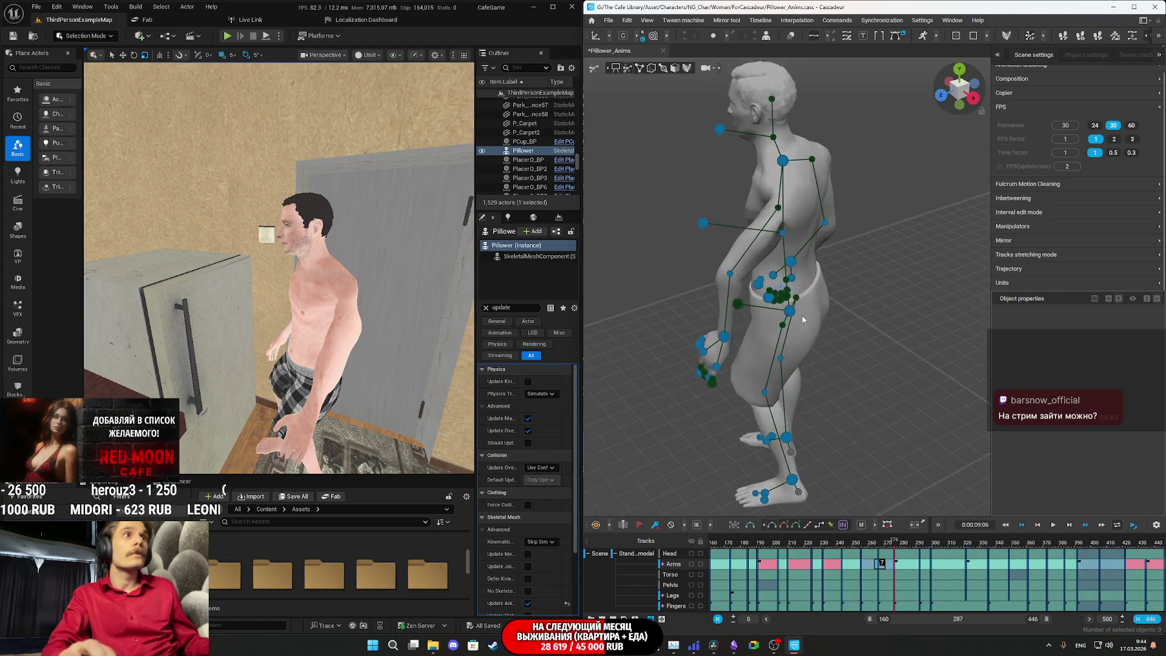
pyautogui.click(719, 272)
pyautogui.moveTo(718, 270); pyautogui.dragTo(768, 288)
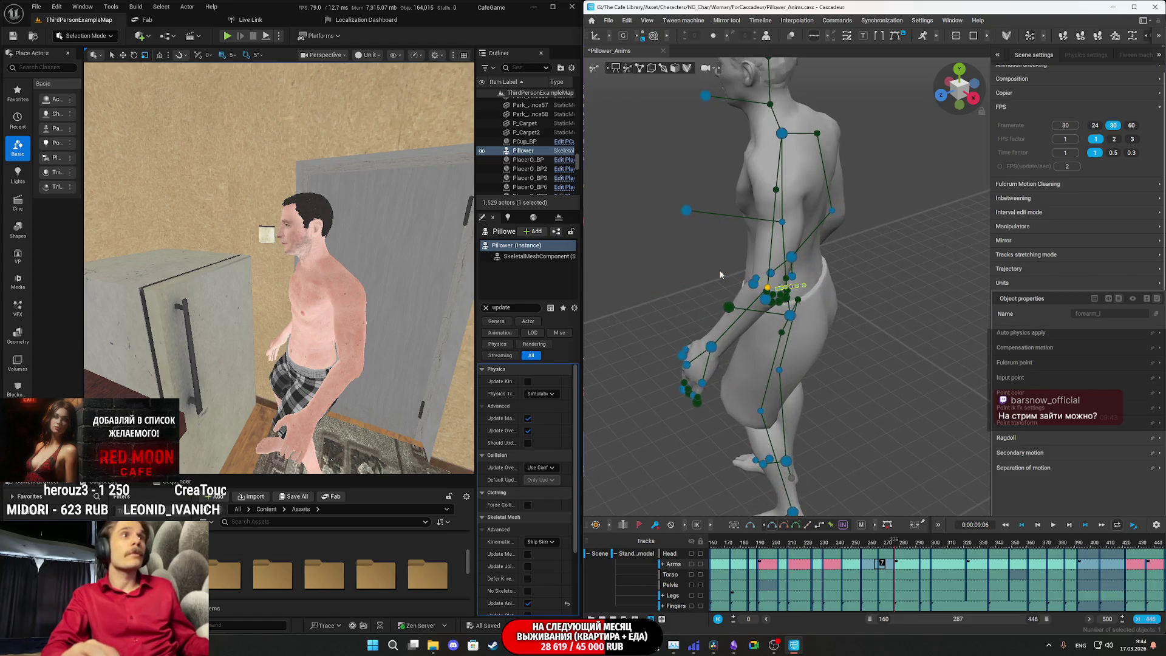
pyautogui.moveTo(894, 545); pyautogui.dragTo(862, 543)
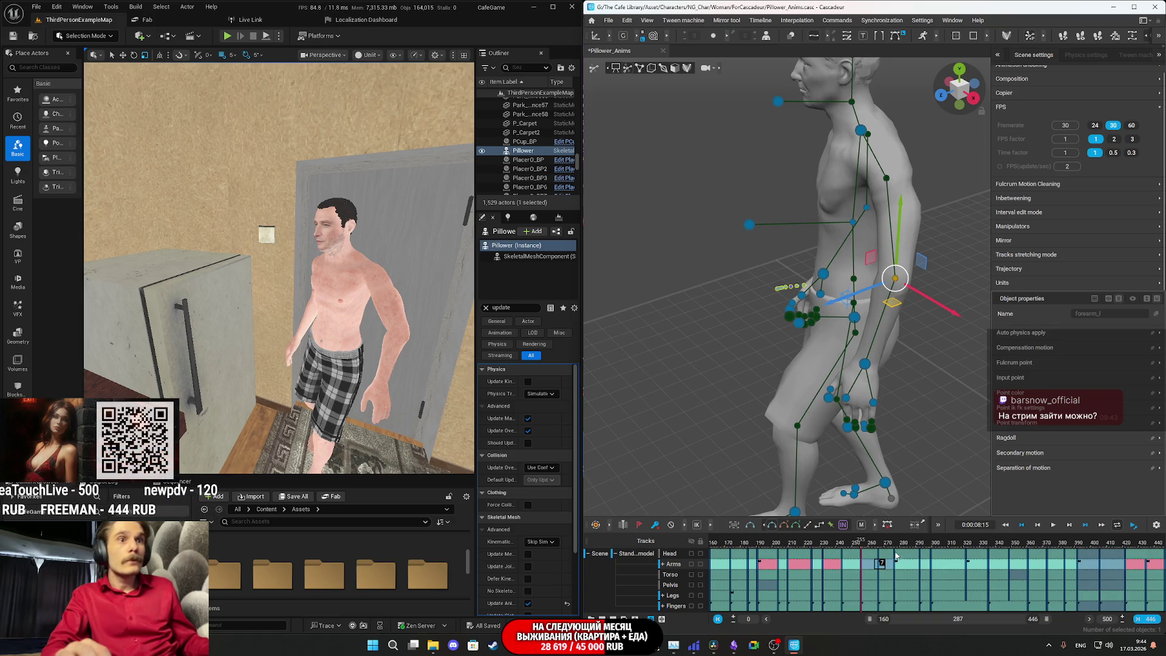
# - Shift the hips right to adjust the legs, then step three key poses ahead to 10:15
pyautogui.click(879, 545)
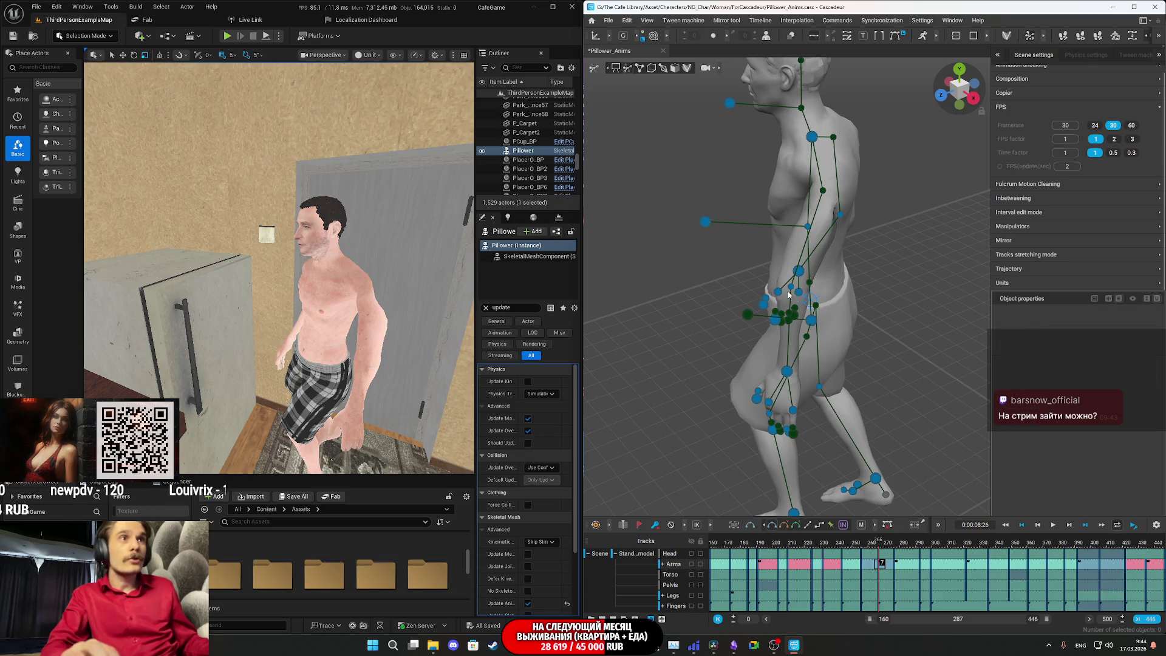
pyautogui.moveTo(793, 291); pyautogui.dragTo(831, 288)
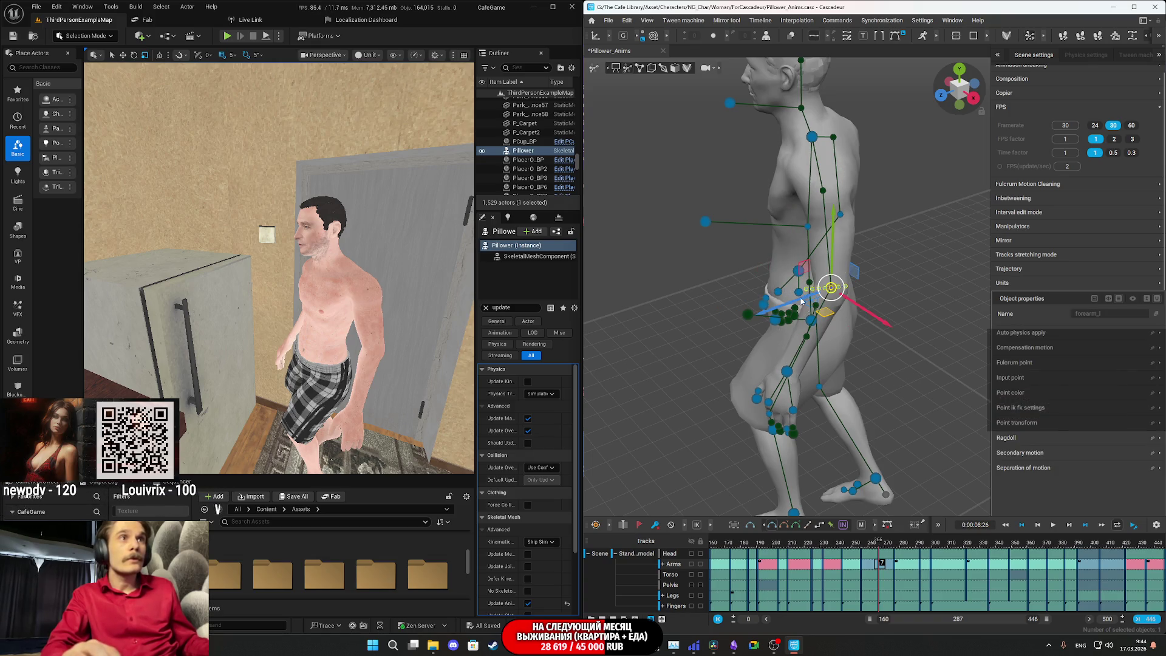
pyautogui.moveTo(877, 542)
pyautogui.mouseDown()
pyautogui.moveTo(849, 542)
pyautogui.moveTo(861, 542)
pyautogui.mouseUp()
pyautogui.press('Right')
pyautogui.press('Right')
pyautogui.press('Right')
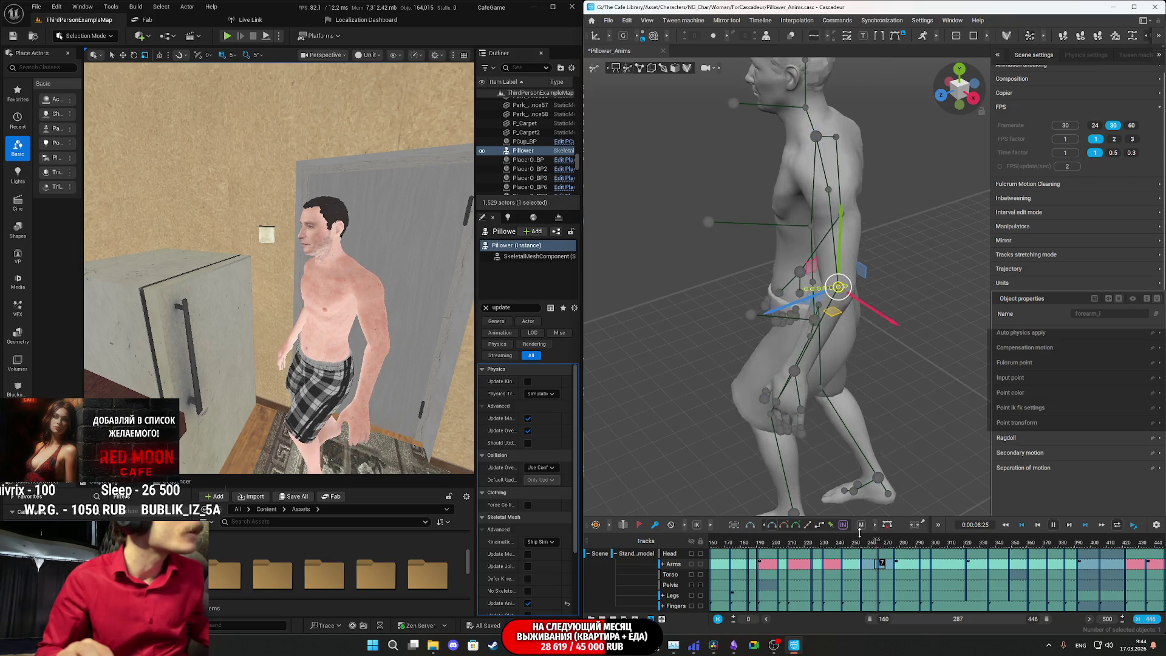
pyautogui.press('Right')
pyautogui.press('Right')
pyautogui.press('Right')
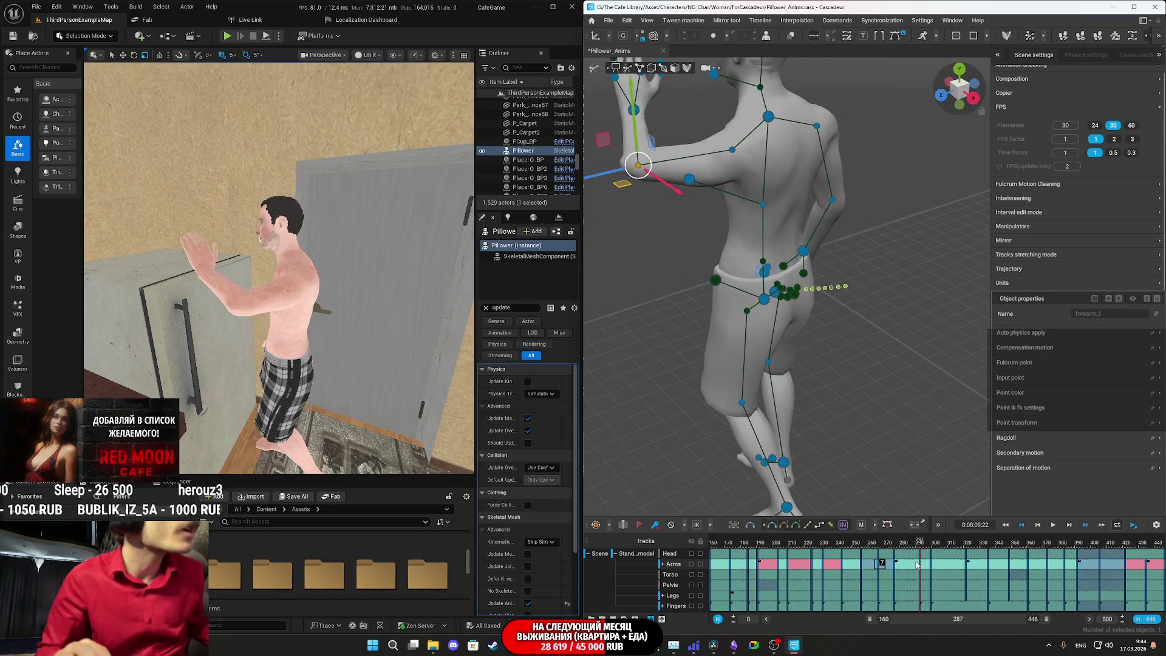
pyautogui.press('Right')
pyautogui.press('Right')
pyautogui.press('Right')
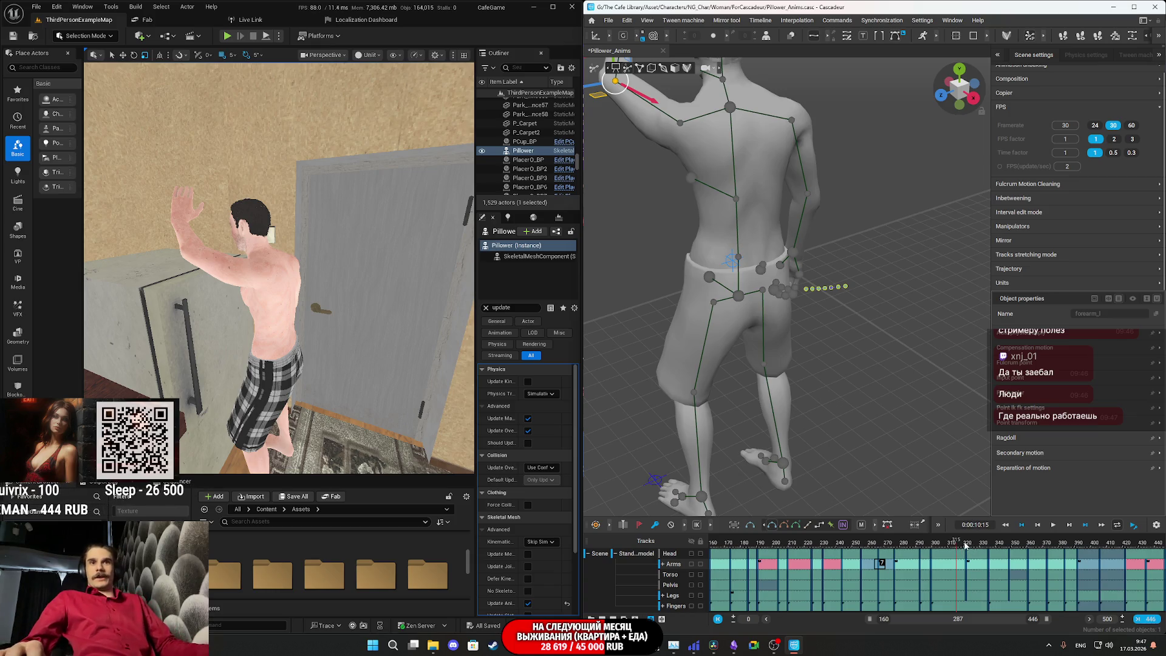
# - Move the timeline from 0:00:10:15 to 0:00:10:21, the raised-arm pose
pyautogui.moveTo(880, 546); pyautogui.dragTo(966, 544)
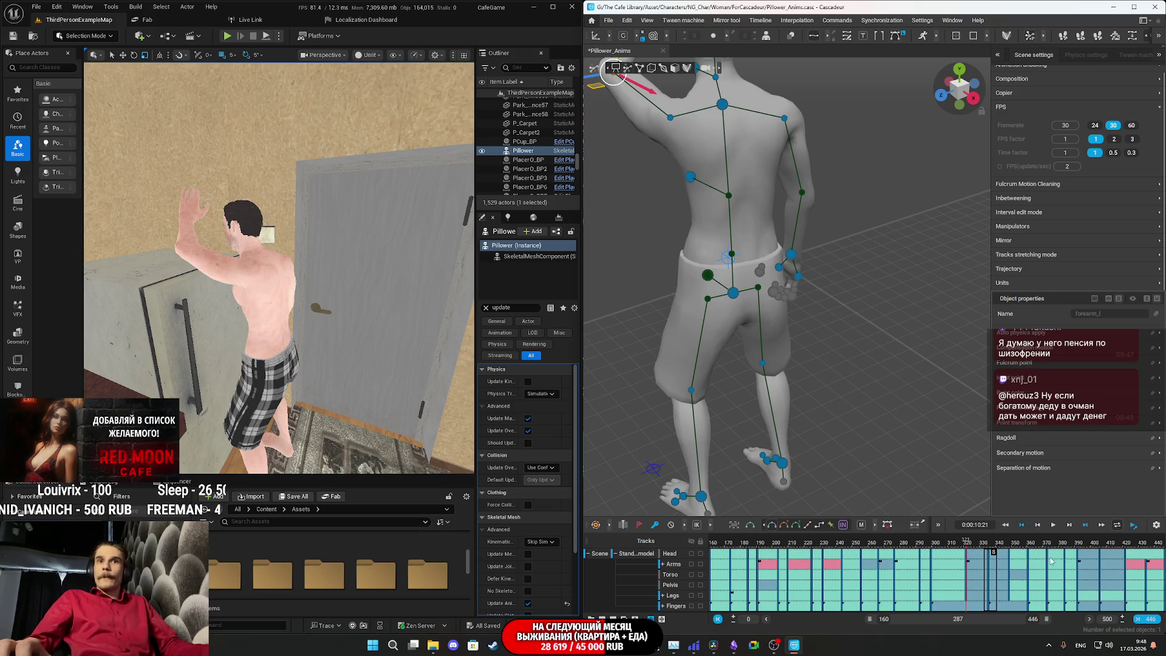
# - Turn the left hand from pointing up to forward, move it down toward the fridge, then return to about frame 290
pyautogui.press('f')
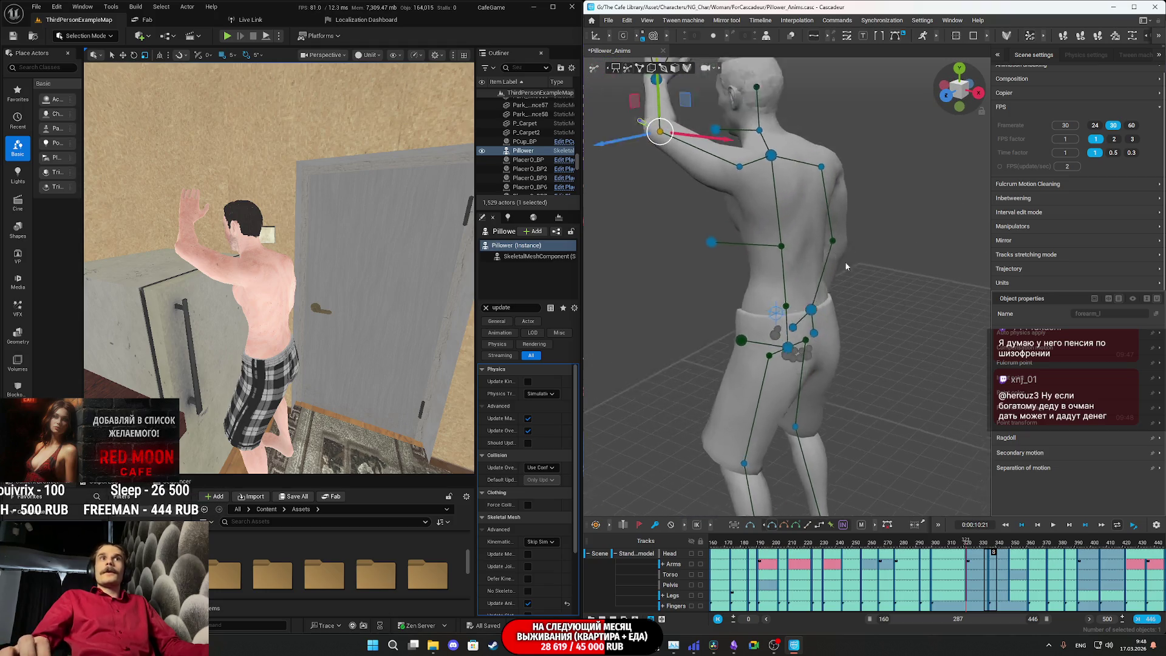
pyautogui.click(762, 213)
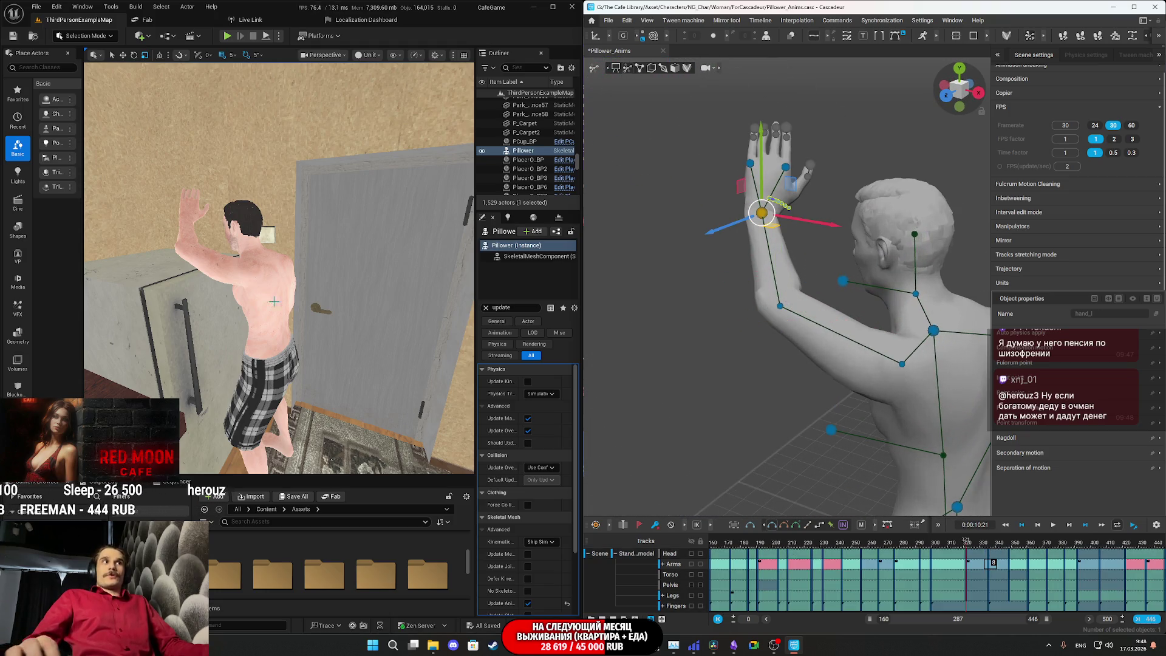
pyautogui.press('Escape')
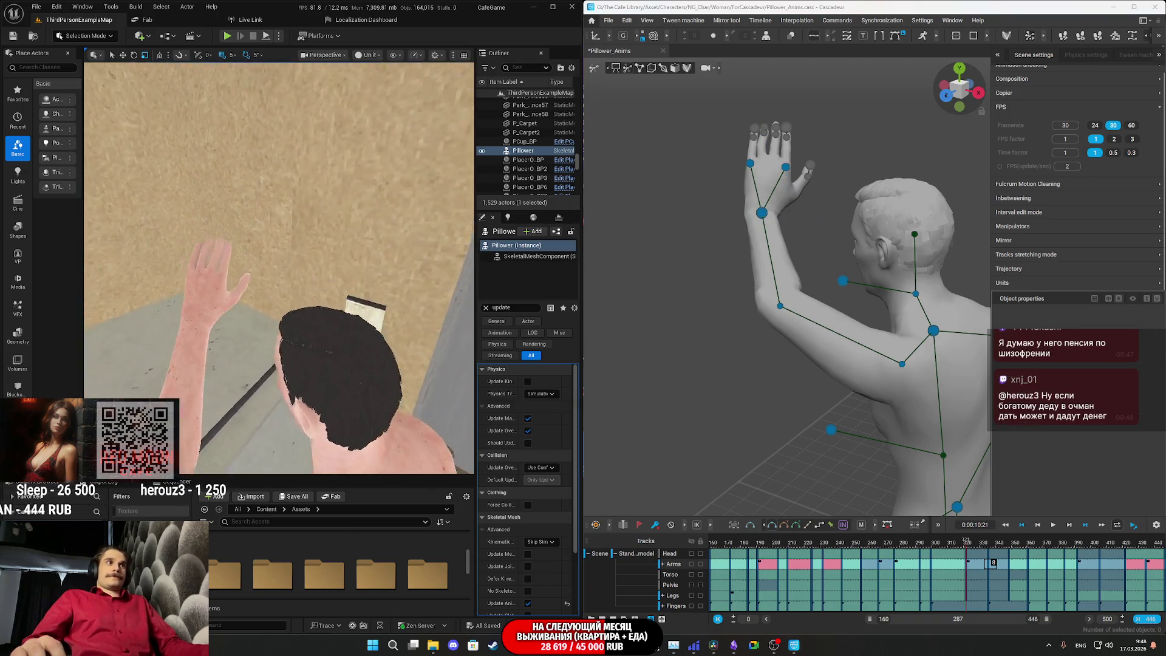
pyautogui.click(762, 214)
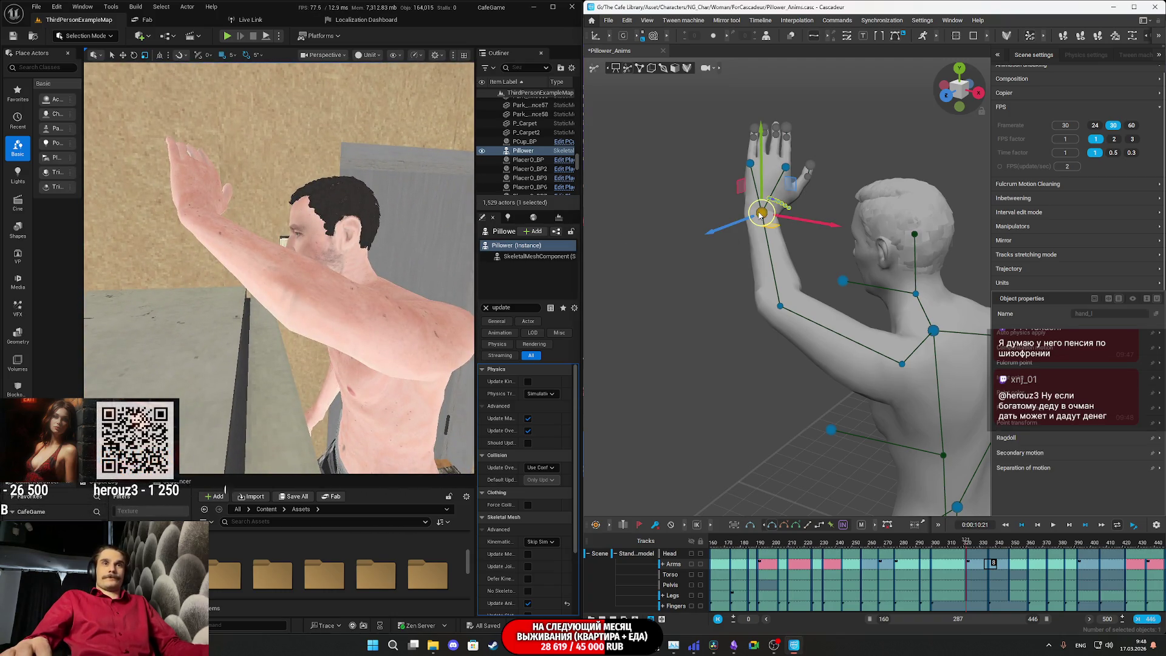
pyautogui.moveTo(760, 215); pyautogui.dragTo(724, 142)
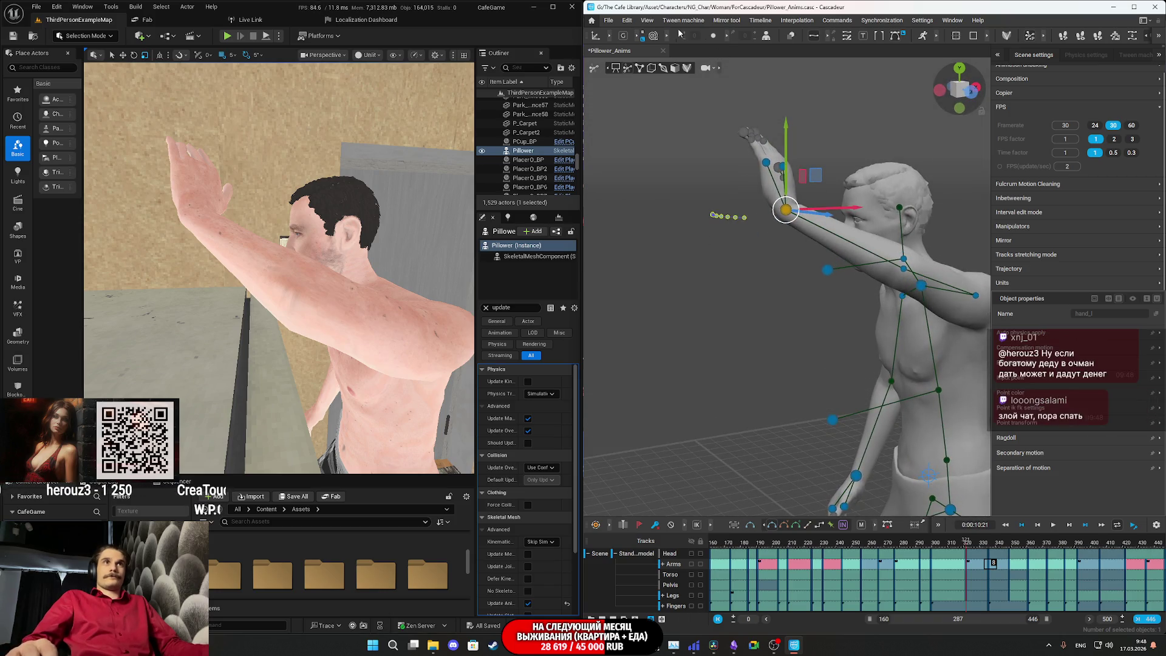
pyautogui.click(621, 39)
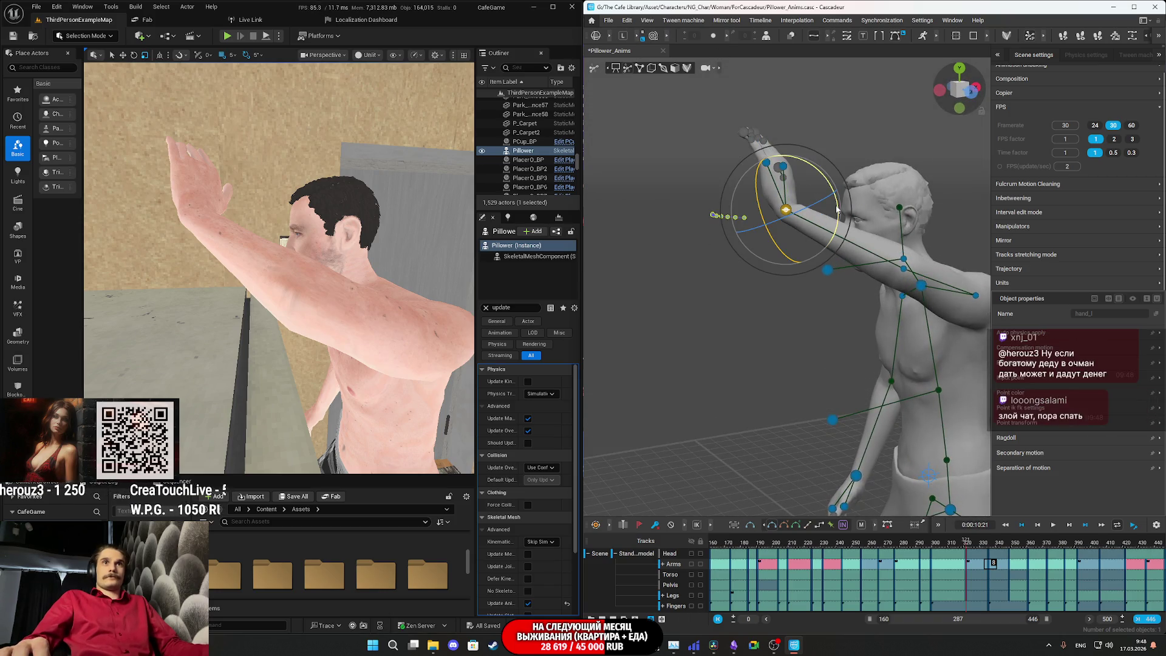
pyautogui.moveTo(837, 210)
pyautogui.mouseDown()
pyautogui.moveTo(826, 143)
pyautogui.moveTo(829, 157)
pyautogui.mouseUp()
pyautogui.press('w')
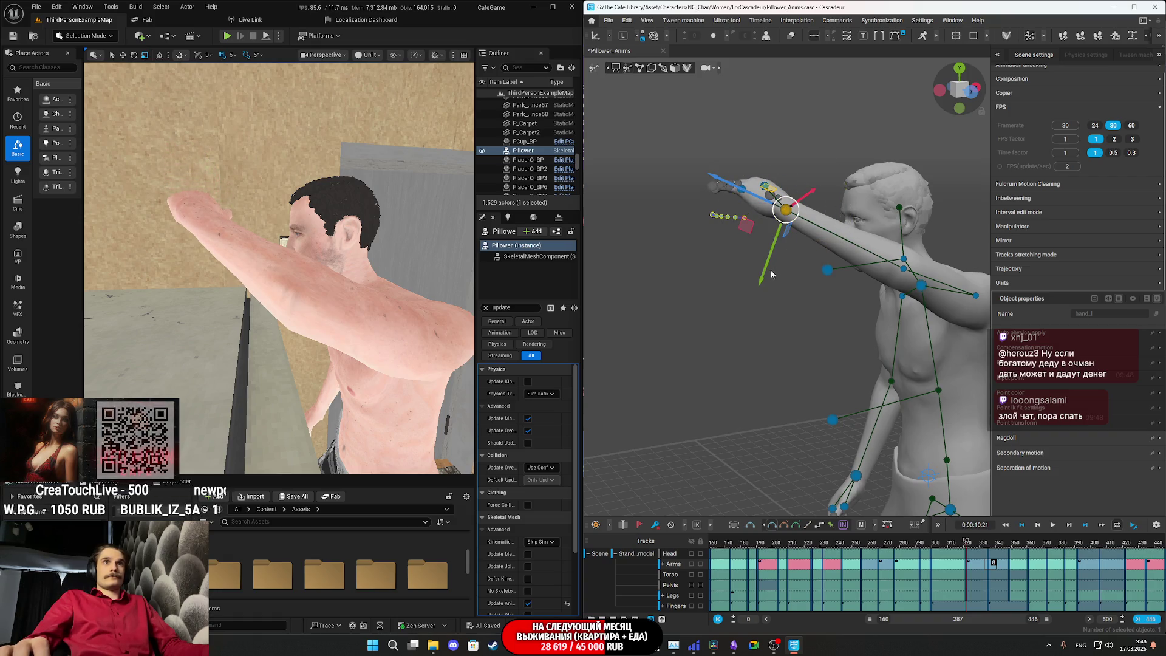
pyautogui.moveTo(760, 287); pyautogui.dragTo(747, 323)
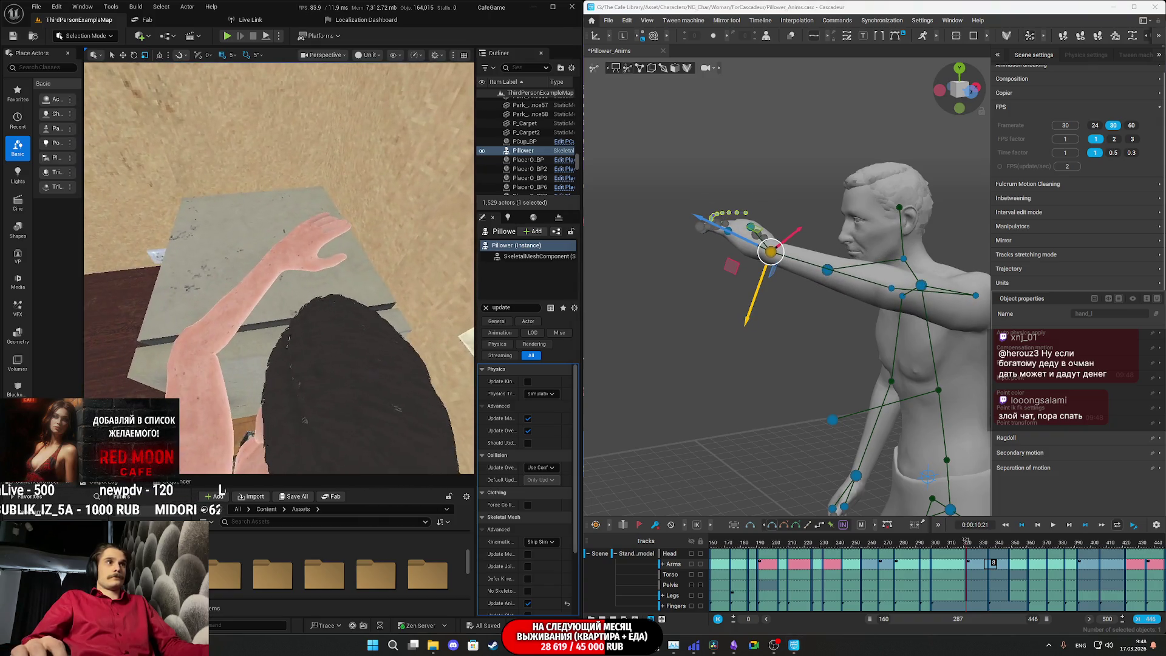
pyautogui.moveTo(966, 545)
pyautogui.mouseDown()
pyautogui.moveTo(917, 552)
pyautogui.moveTo(933, 553)
pyautogui.mouseUp()
pyautogui.click(934, 553)
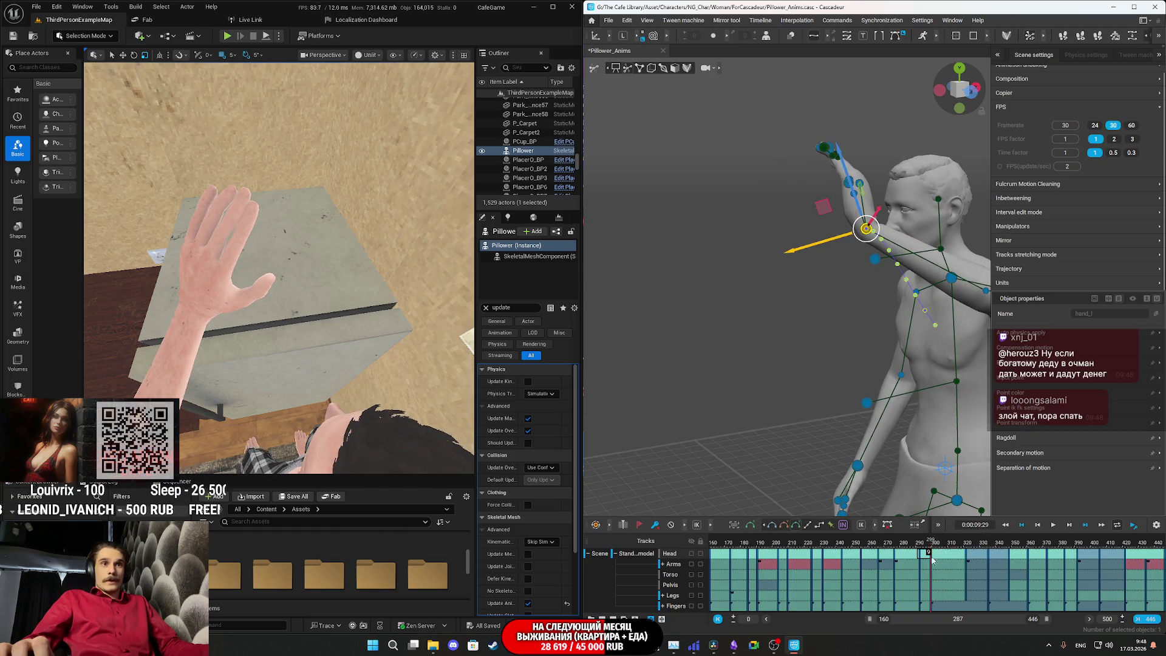
pyautogui.click(926, 568)
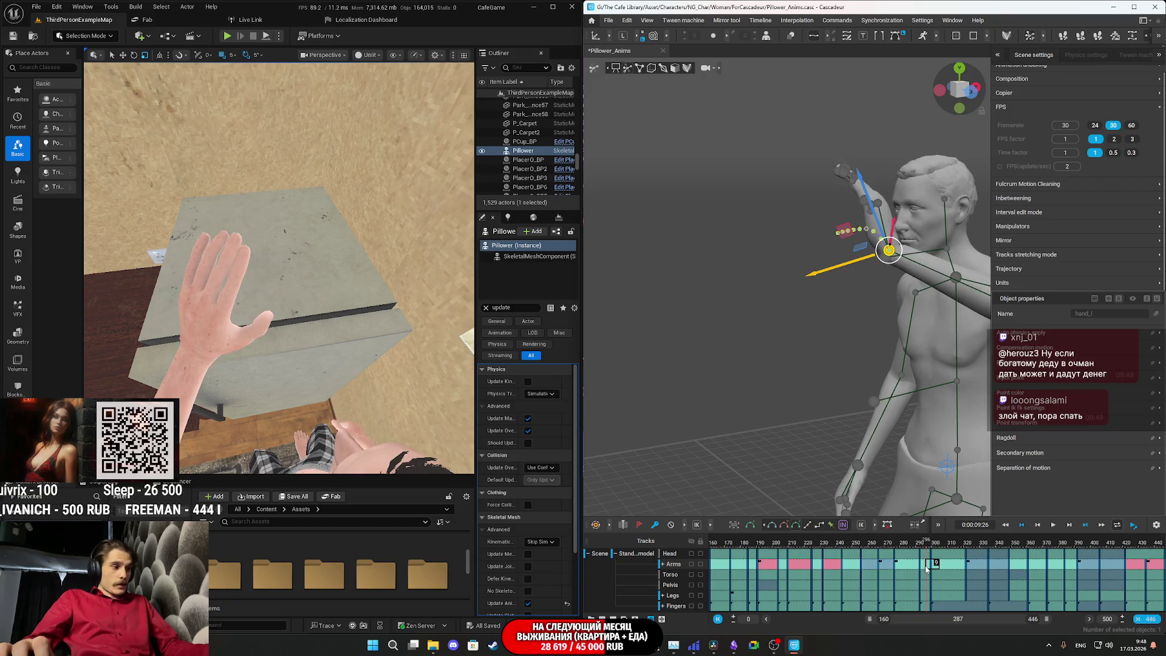
pyautogui.press('space')
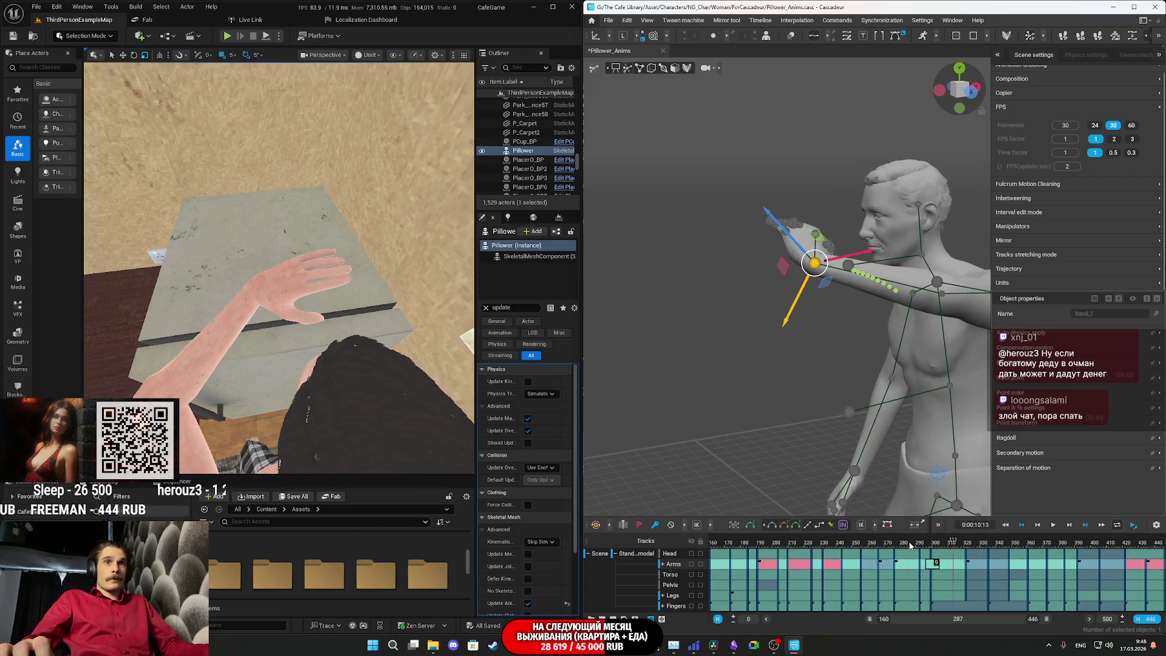
pyautogui.click(919, 546)
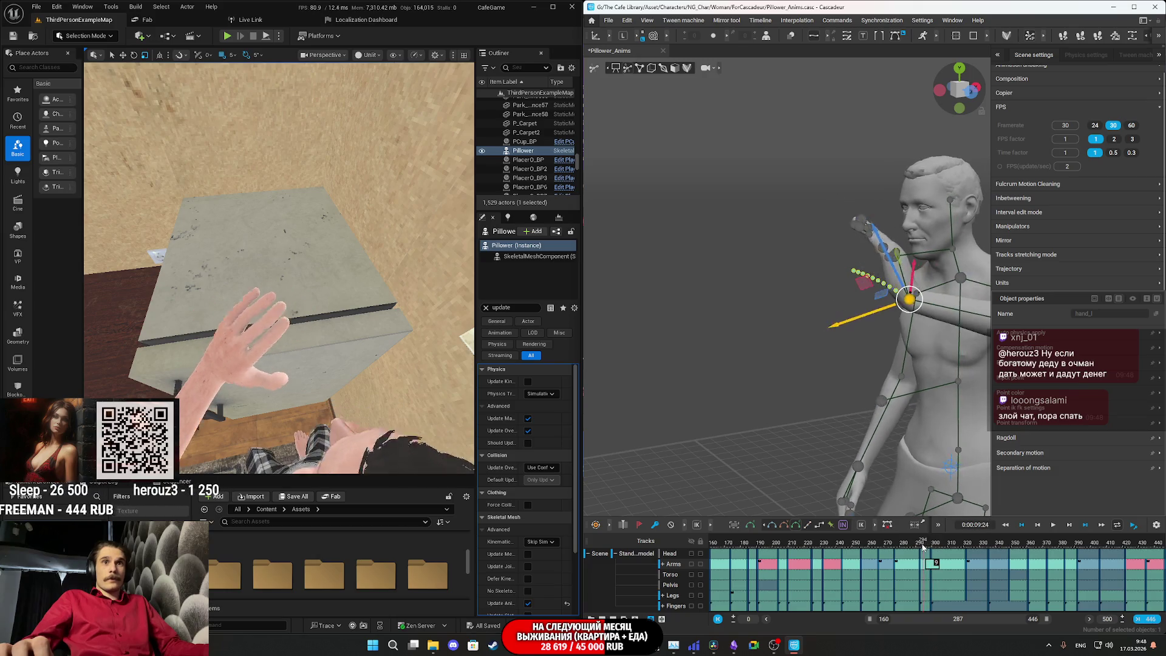
pyautogui.click(919, 549)
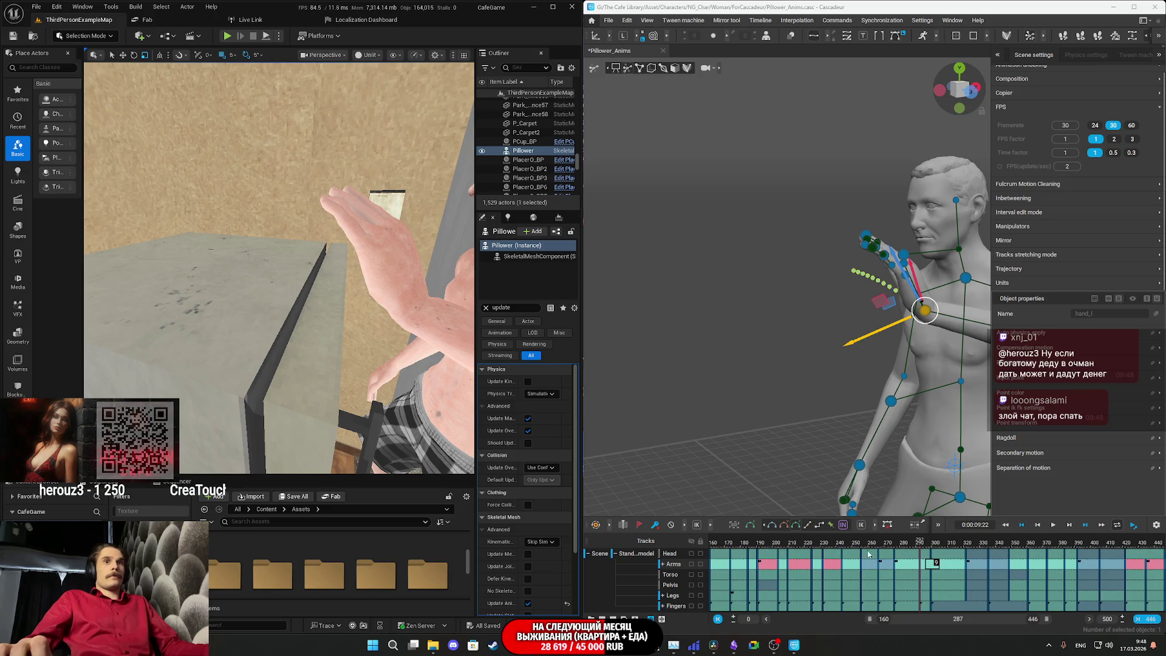
pyautogui.press('space')
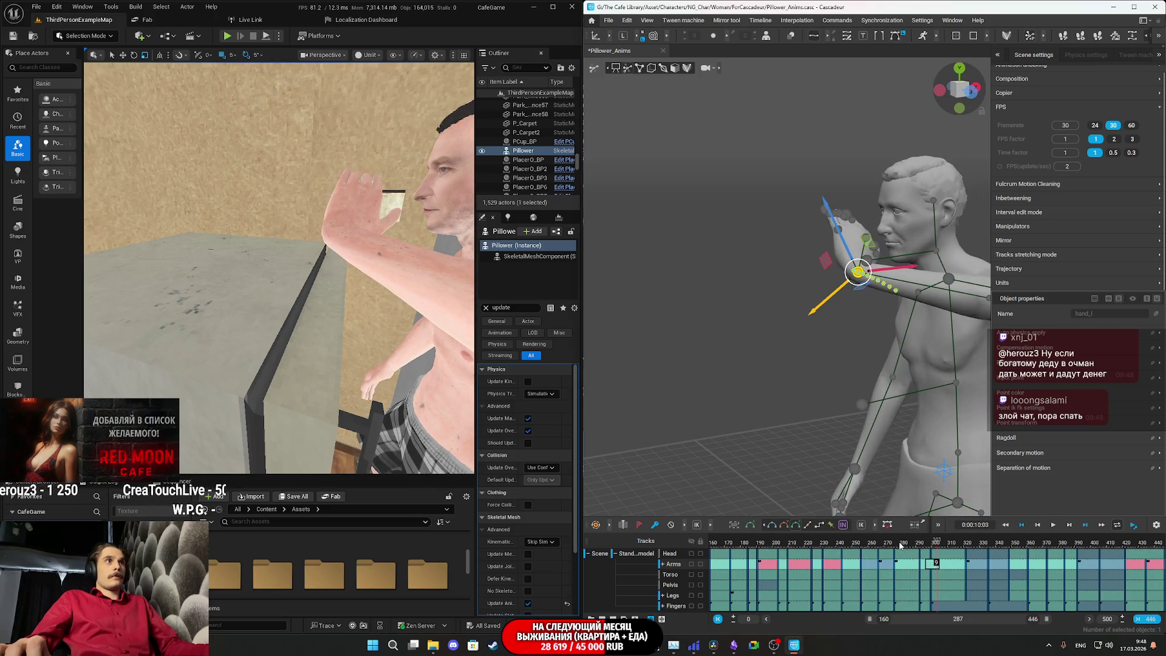
pyautogui.press('space')
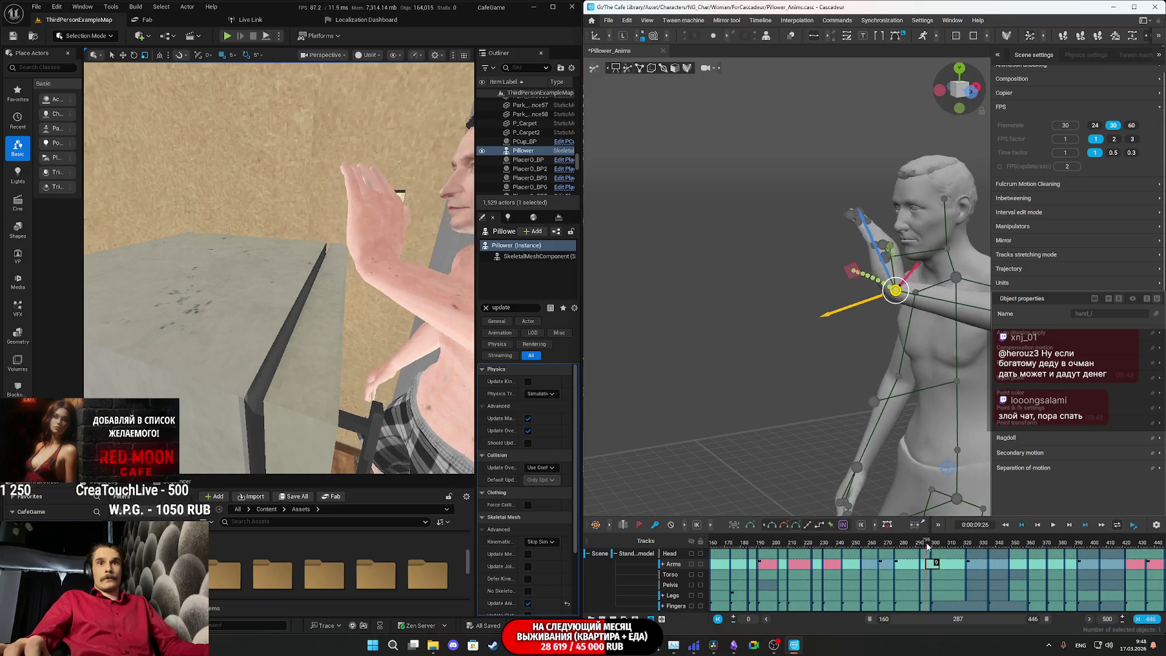
pyautogui.click(951, 544)
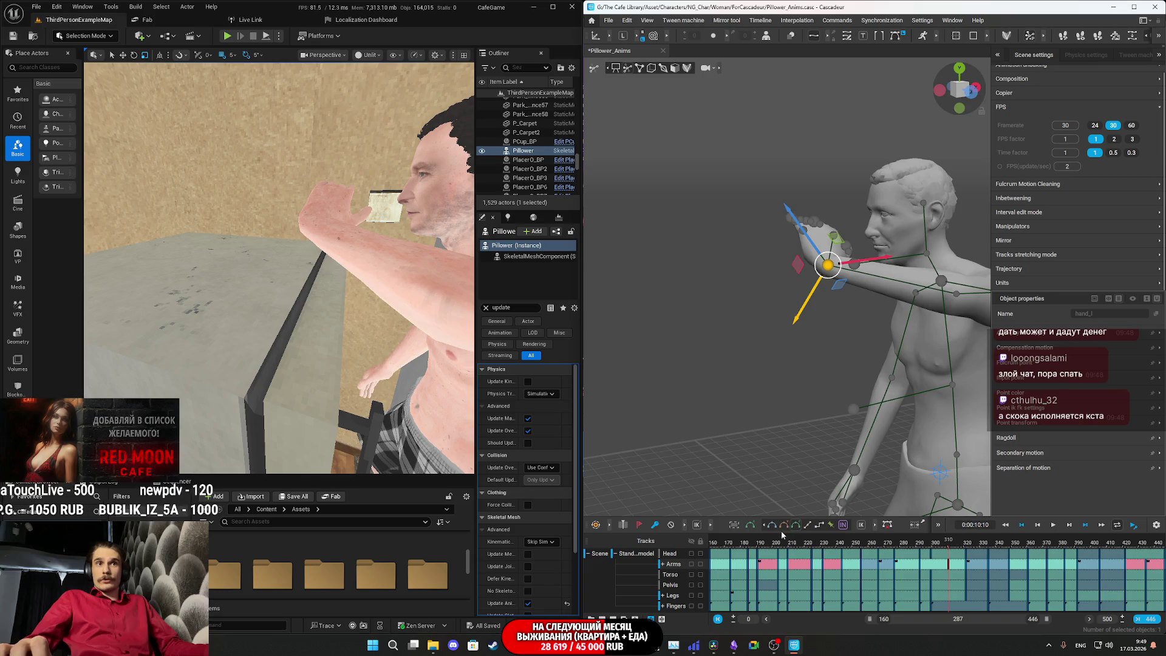
pyautogui.press('Left')
pyautogui.click(928, 550)
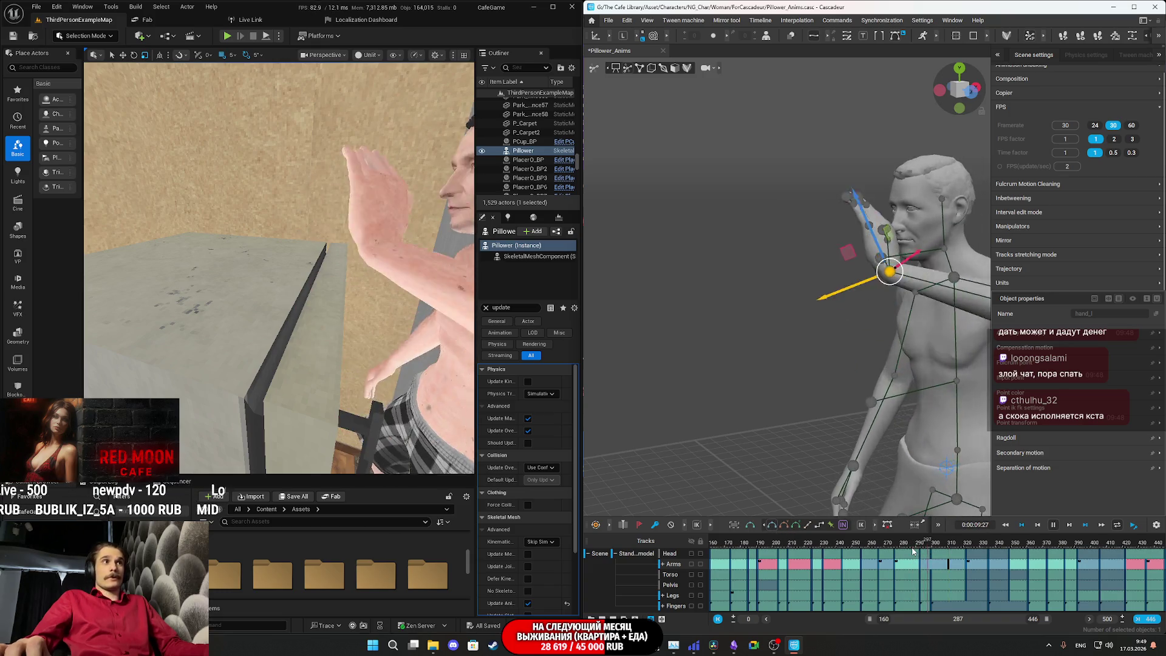
pyautogui.moveTo(928, 550)
pyautogui.mouseDown()
pyautogui.moveTo(966, 548)
pyautogui.moveTo(938, 550)
pyautogui.moveTo(949, 549)
pyautogui.mouseUp()
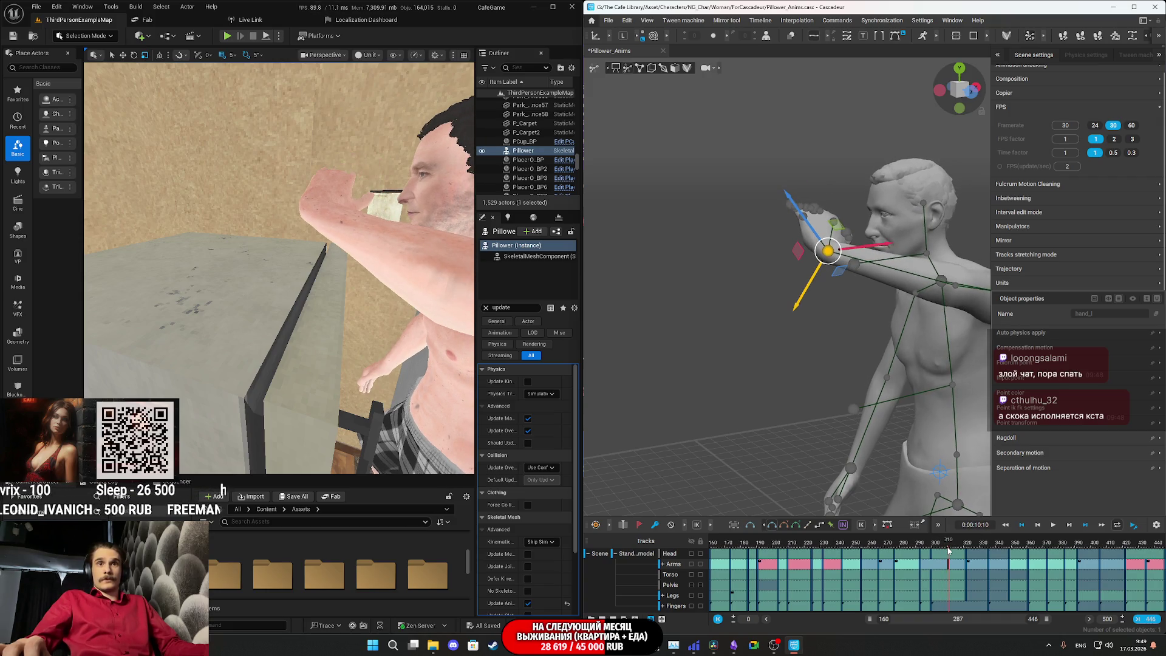
pyautogui.click(966, 571)
pyautogui.click(942, 576)
pyautogui.moveTo(922, 548)
pyautogui.mouseDown()
pyautogui.moveTo(911, 550)
pyautogui.moveTo(959, 542)
pyautogui.mouseUp()
pyautogui.rightClick(839, 390)
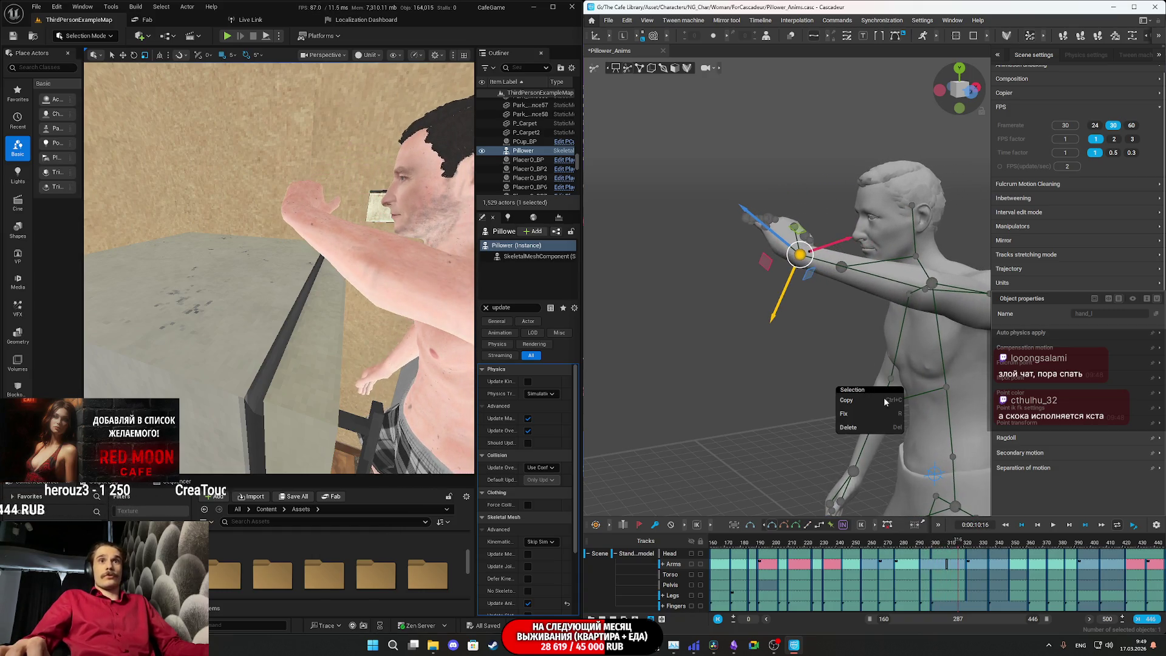
pyautogui.click(775, 395)
pyautogui.moveTo(790, 380)
pyautogui.mouseDown()
pyautogui.moveTo(804, 373)
pyautogui.moveTo(774, 344)
pyautogui.mouseUp()
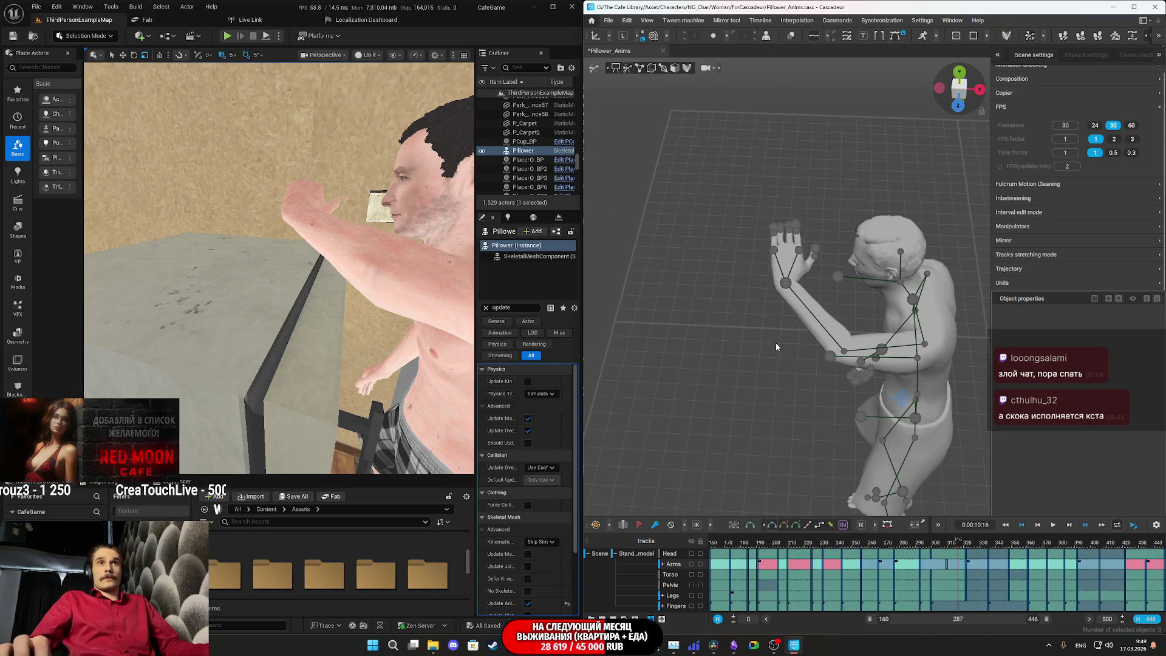
pyautogui.scroll(3, 774, 344)
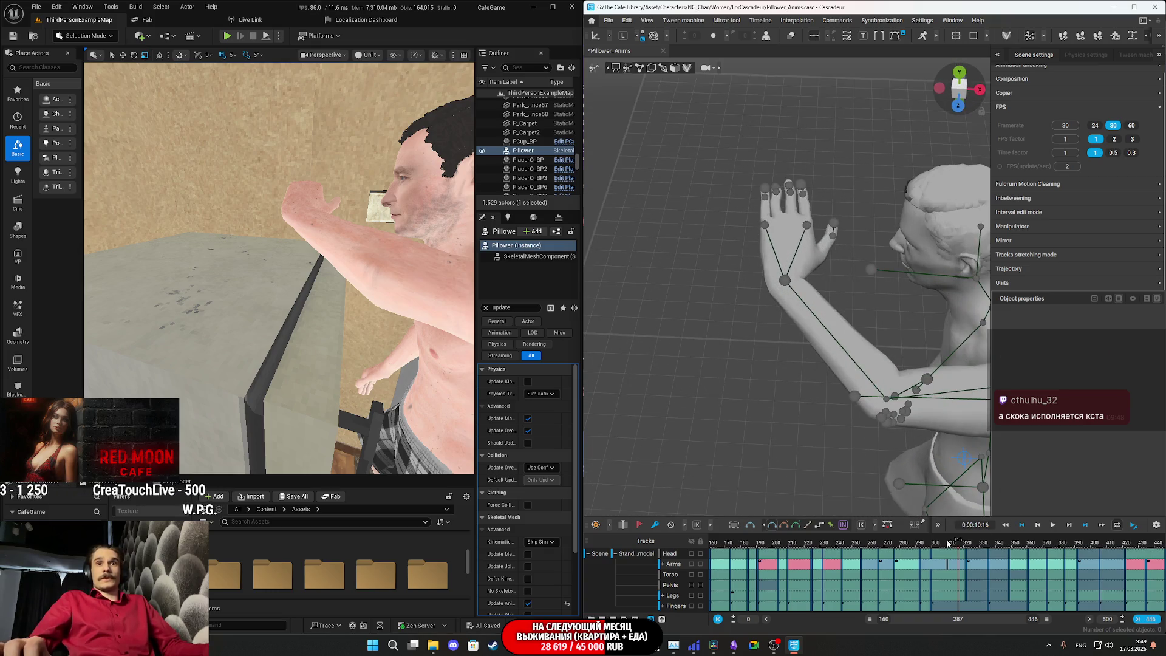
# - Move the playhead back from frame 316 to frame 308
pyautogui.moveTo(949, 542); pyautogui.dragTo(917, 547)
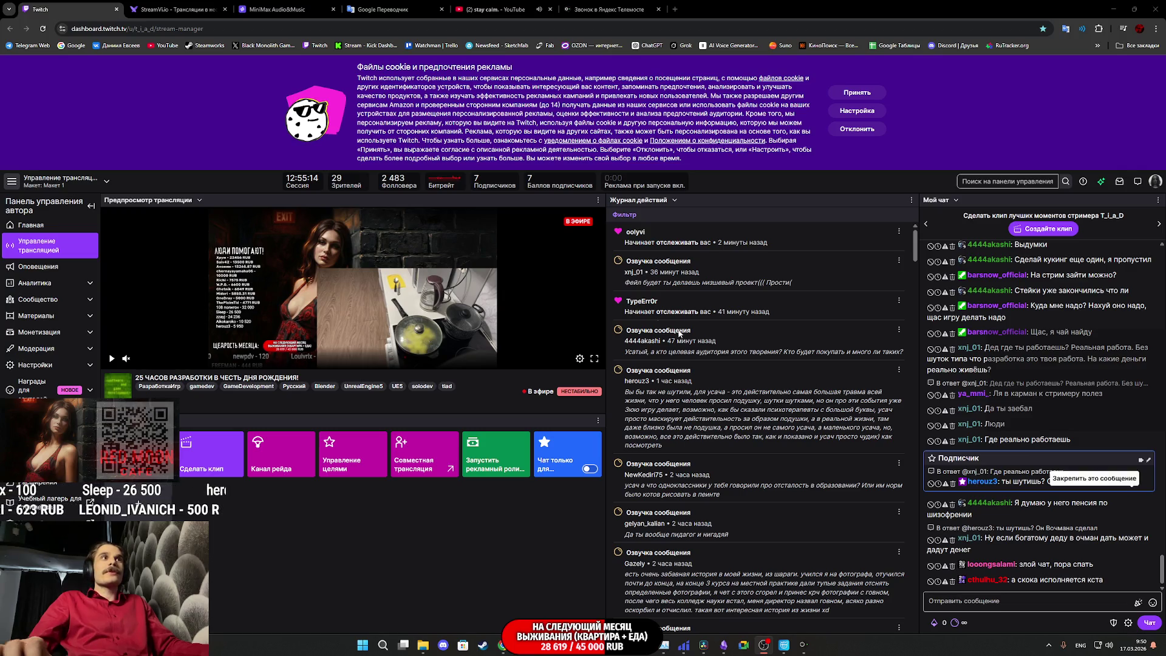
# - Check the DaVinci Resolve render jobs, then close the Telemost and MiniMax browser tabs
pyautogui.moveTo(804, 645)
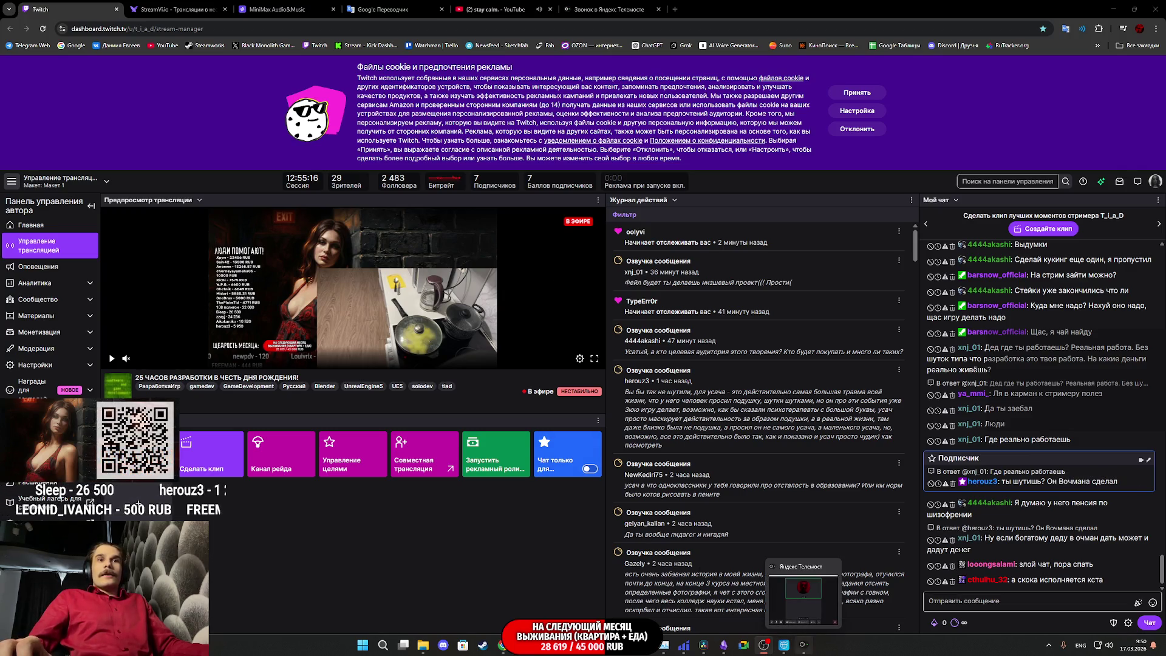
pyautogui.click(705, 647)
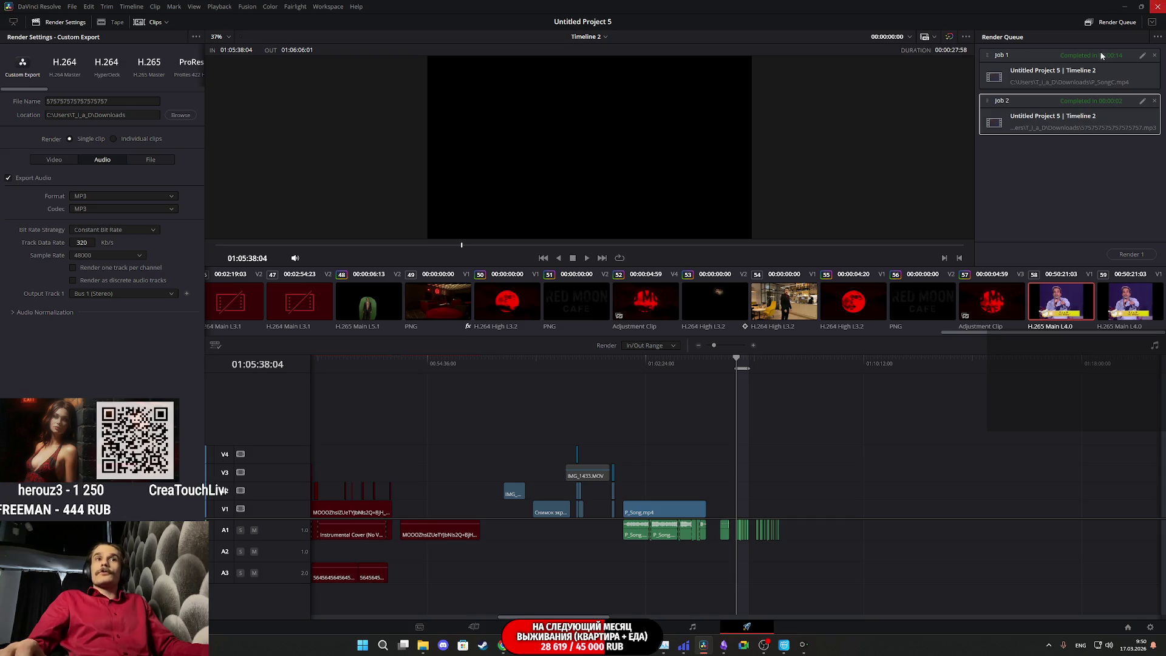
pyautogui.hotkey('alt', 'Tab')
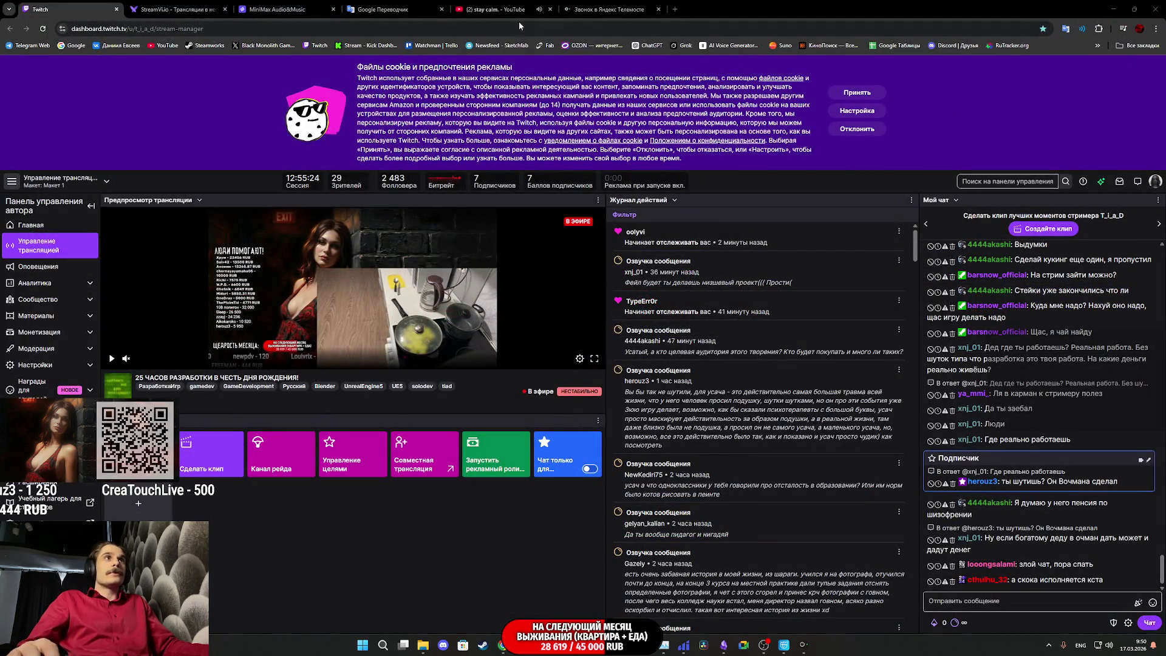
pyautogui.click(582, 9)
pyautogui.hotkey('ctrl', 'w')
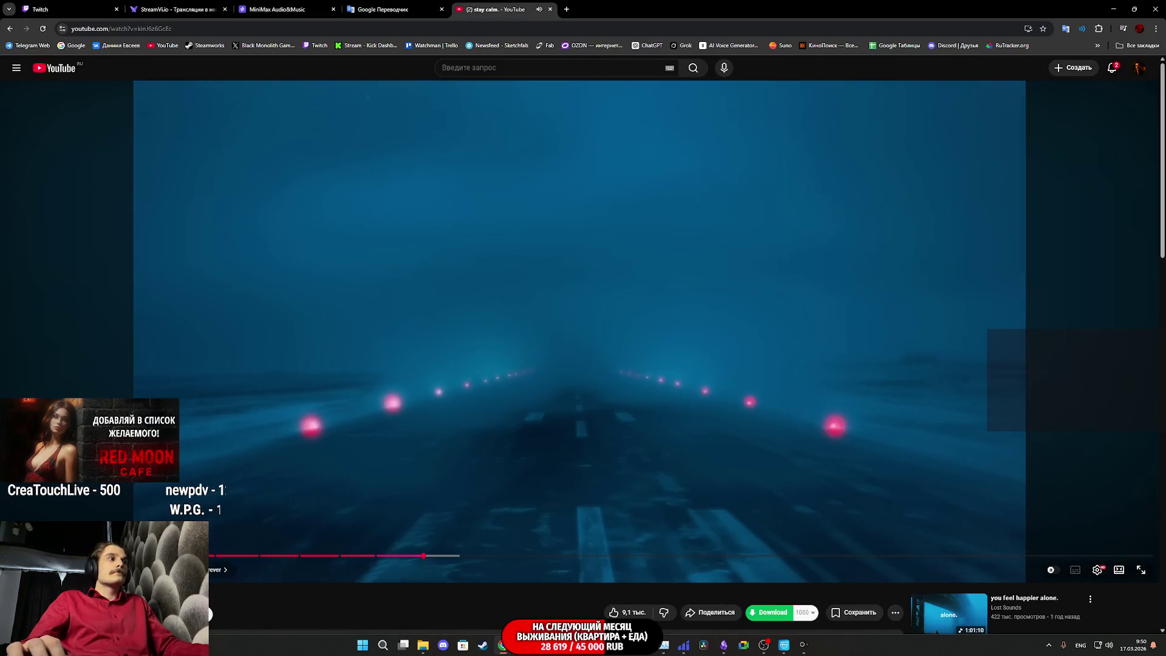
pyautogui.click(100, 5)
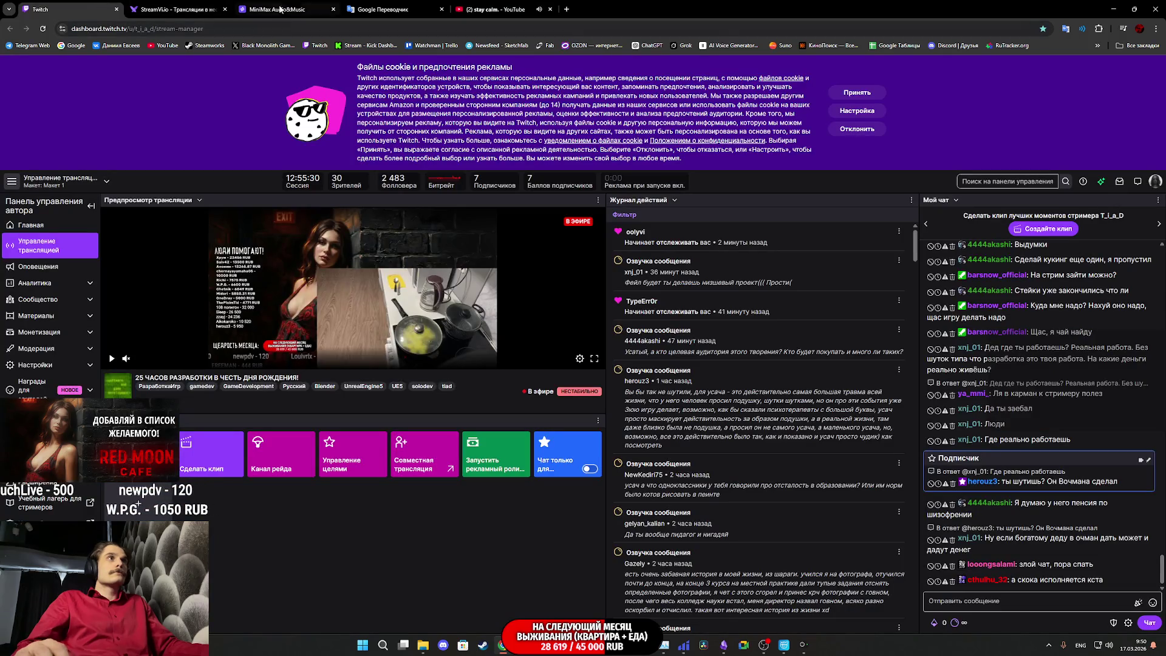
pyautogui.click(278, 11)
pyautogui.hotkey('ctrl', 'w')
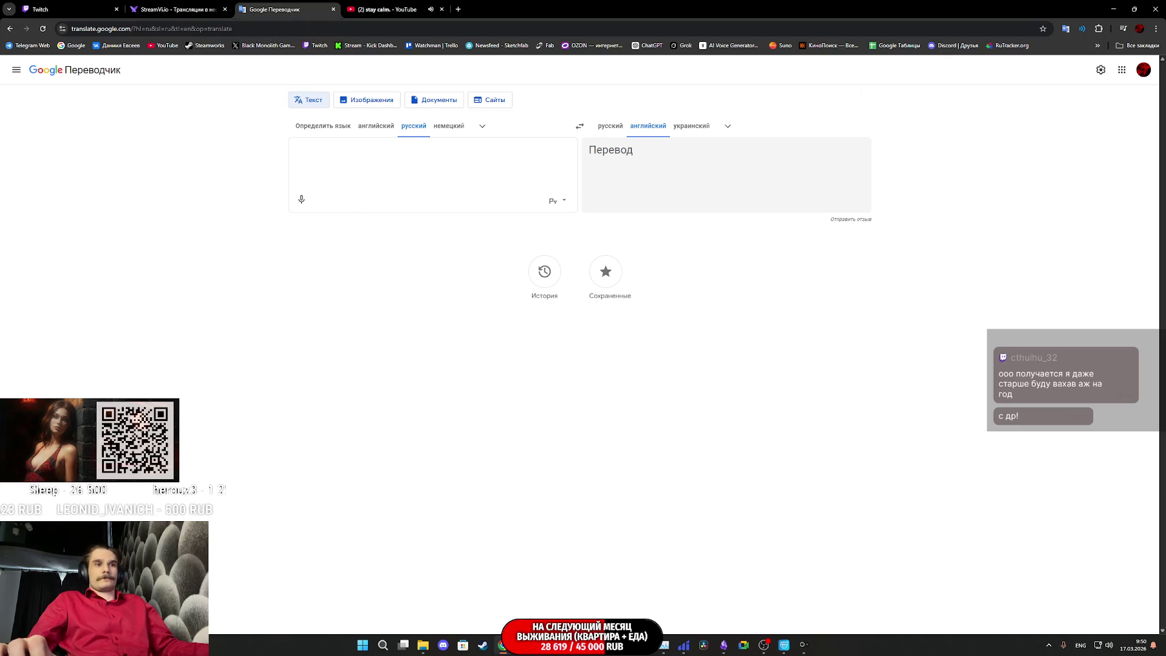
# - Close the Telegram chat window and bring Unreal Editor to the front
pyautogui.moveTo(624, 646)
pyautogui.click(664, 568)
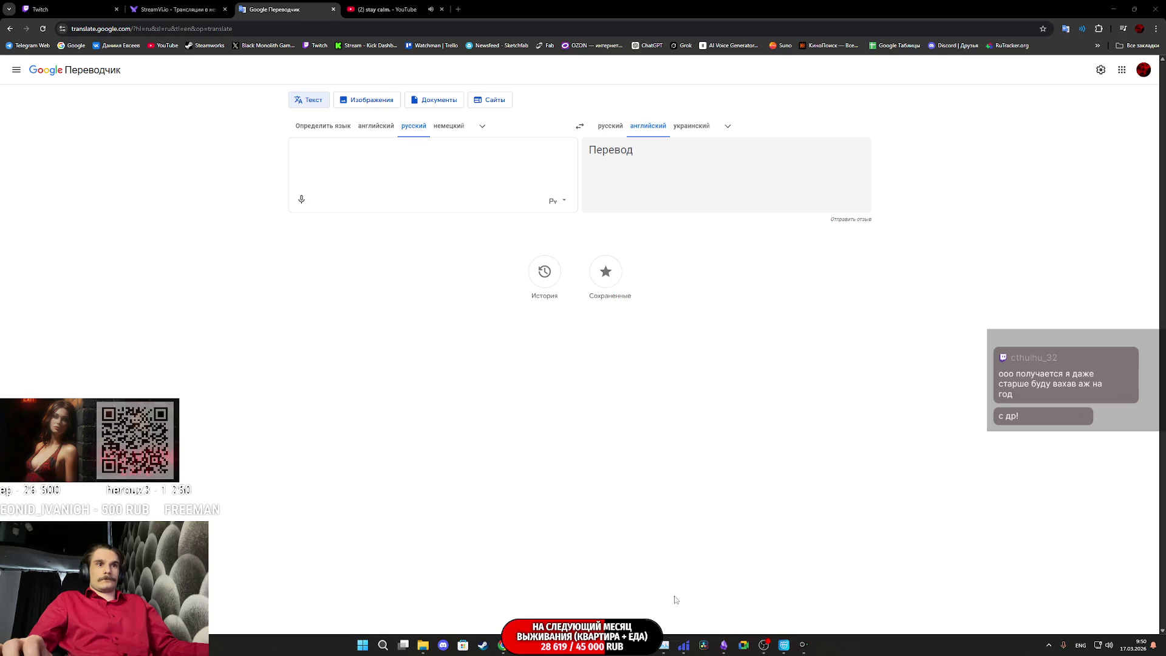
pyautogui.moveTo(807, 648)
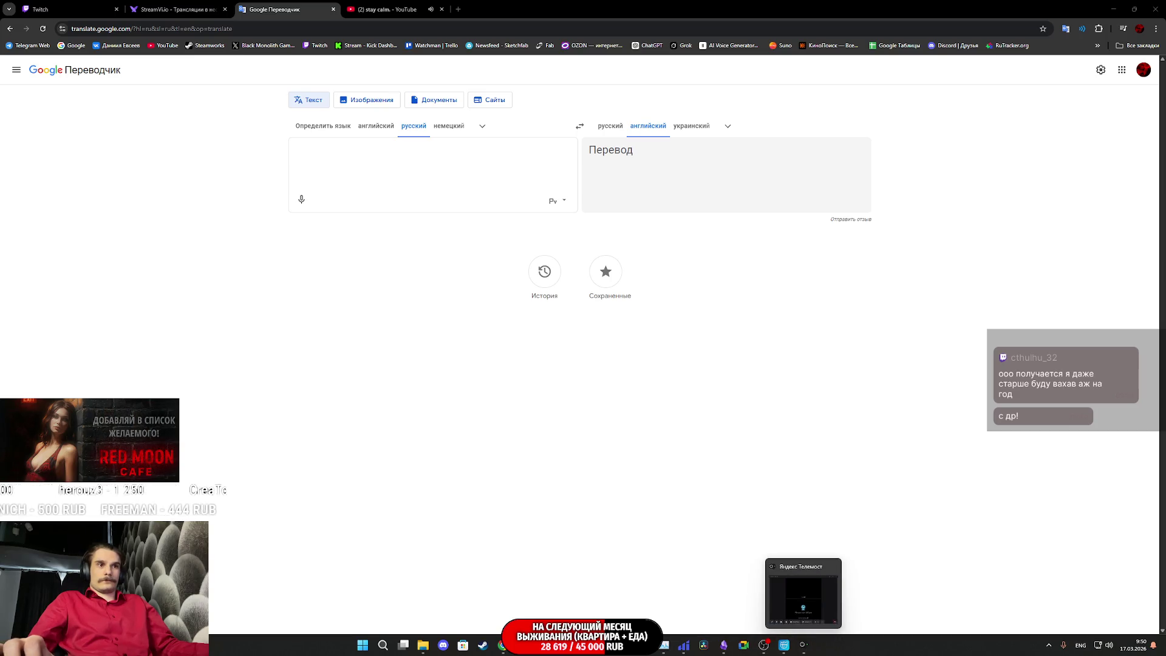
pyautogui.hotkey('alt', 'Tab')
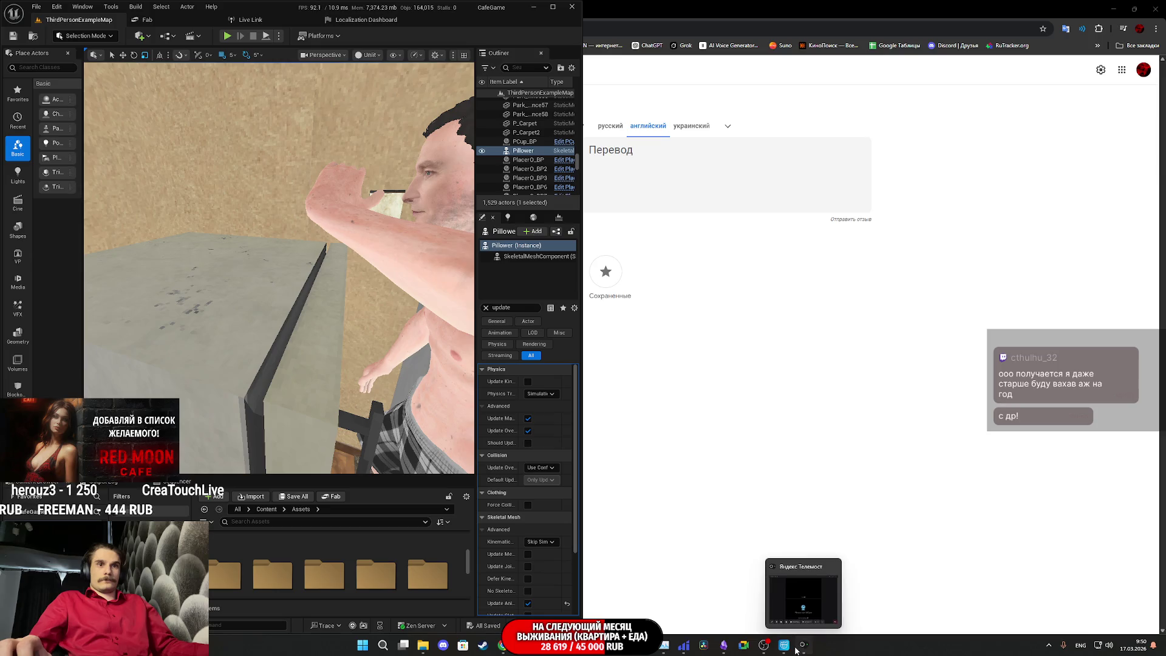
# - Bring Cascadeur forward and replay the reach from about frame 299, stopping at 0:00:11:19
pyautogui.click(787, 647)
pyautogui.scroll(-5, 825, 452)
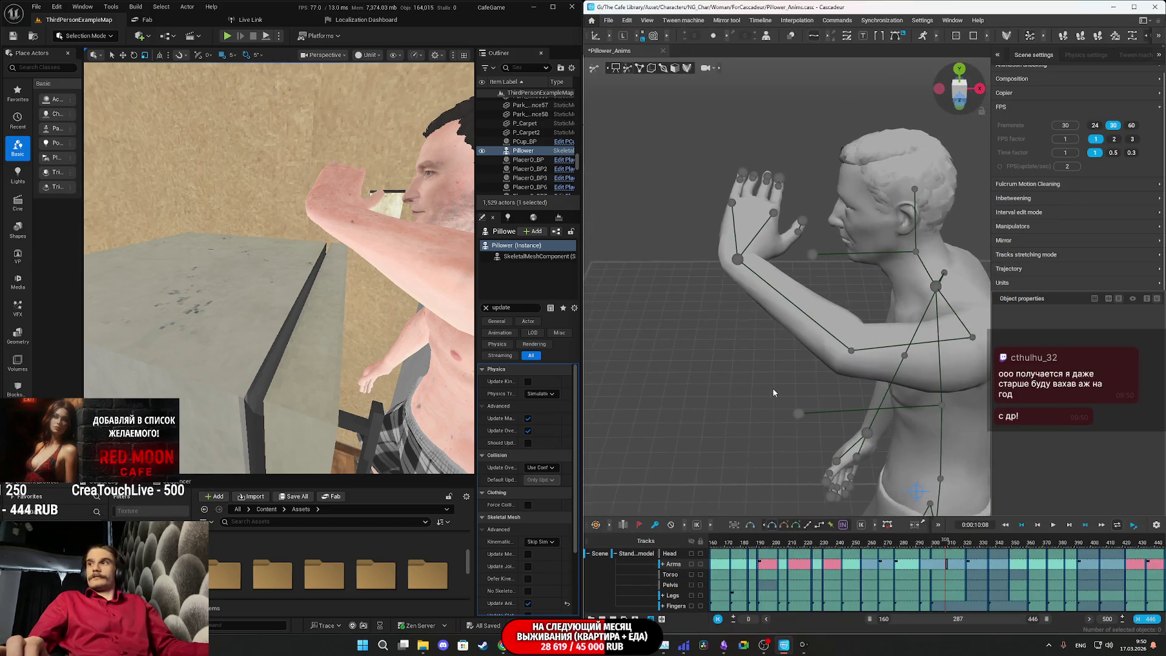
pyautogui.scroll(-5, 768, 390)
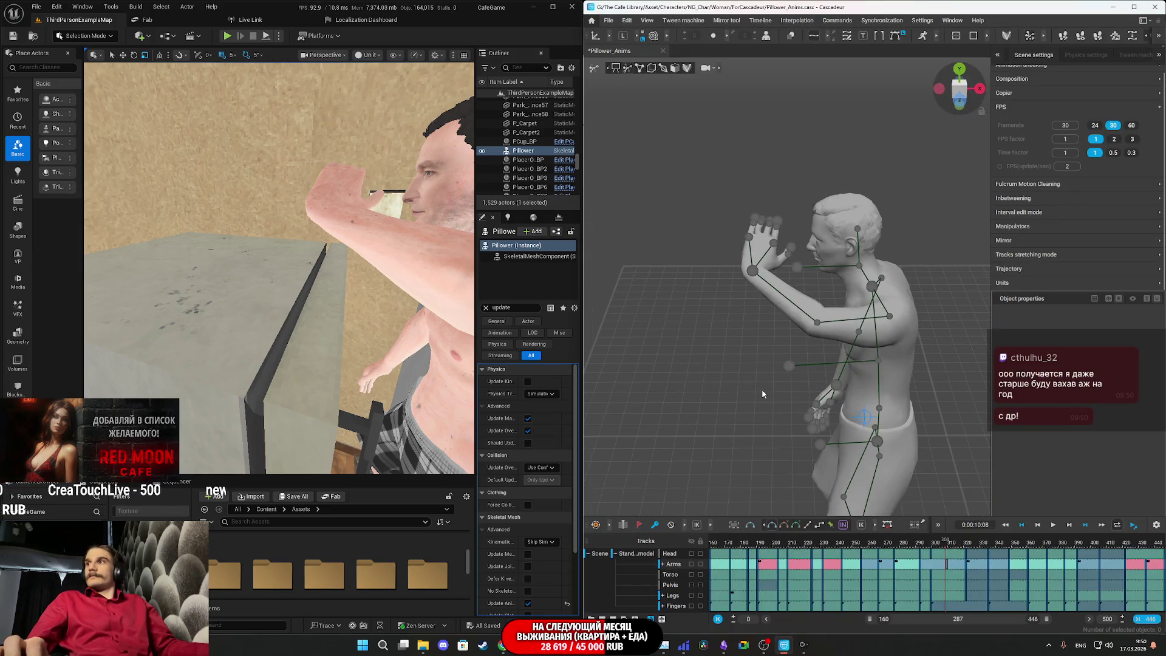
pyautogui.click(906, 546)
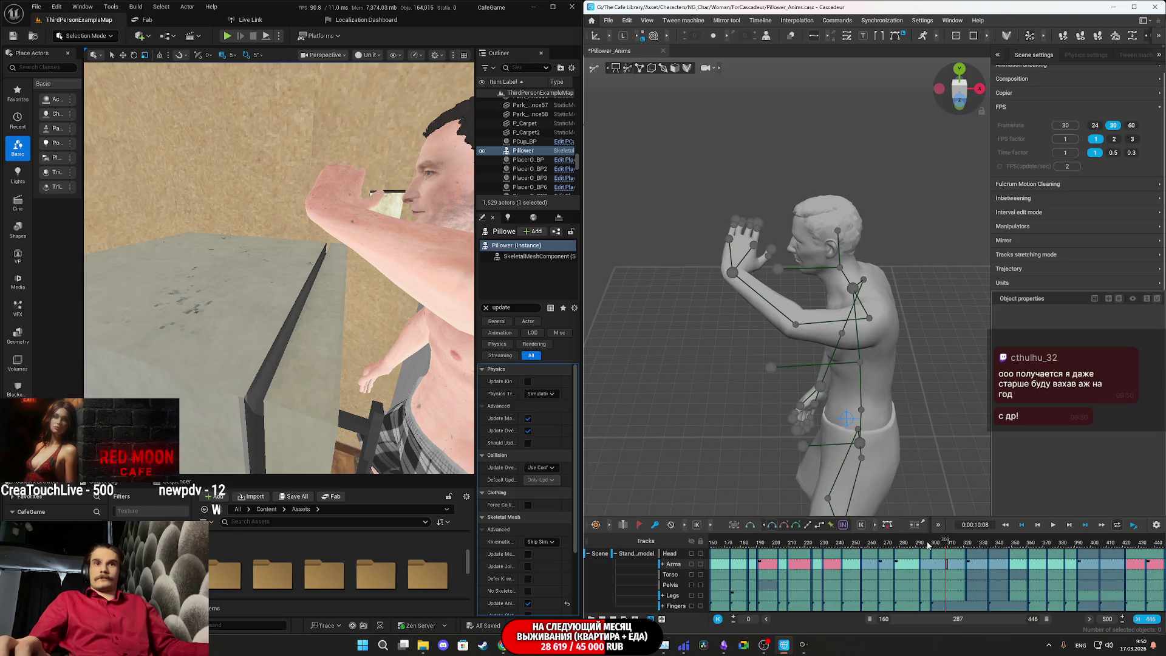
pyautogui.press('space')
pyautogui.click(966, 546)
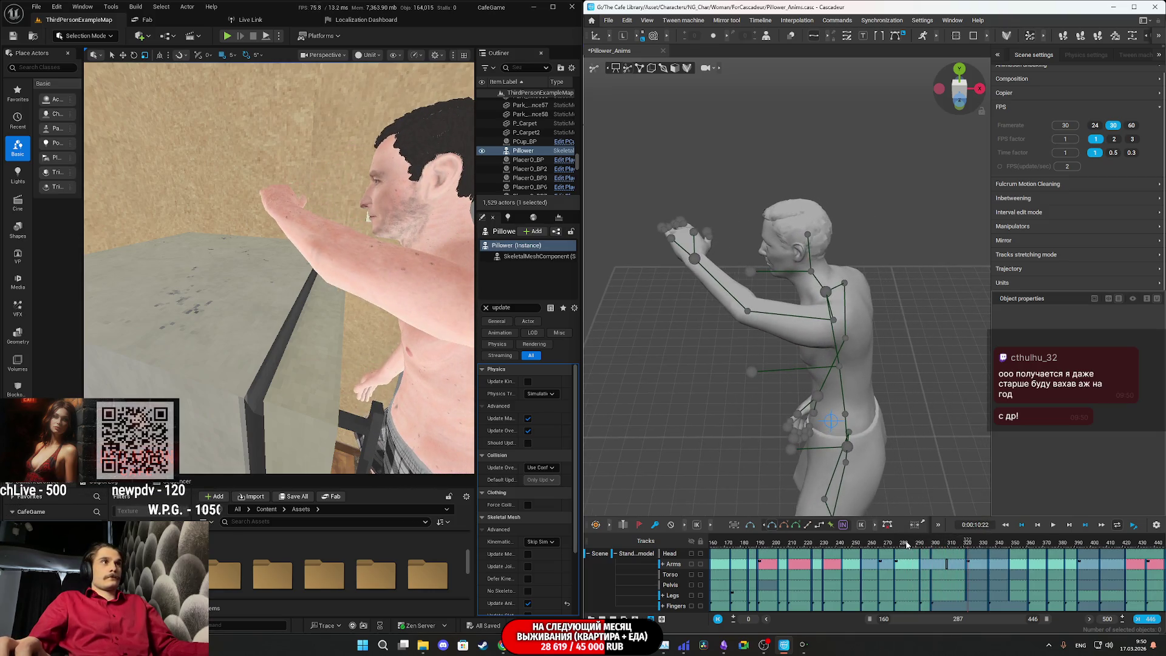
pyautogui.moveTo(961, 542)
pyautogui.mouseDown()
pyautogui.moveTo(1033, 541)
pyautogui.moveTo(975, 544)
pyautogui.mouseUp()
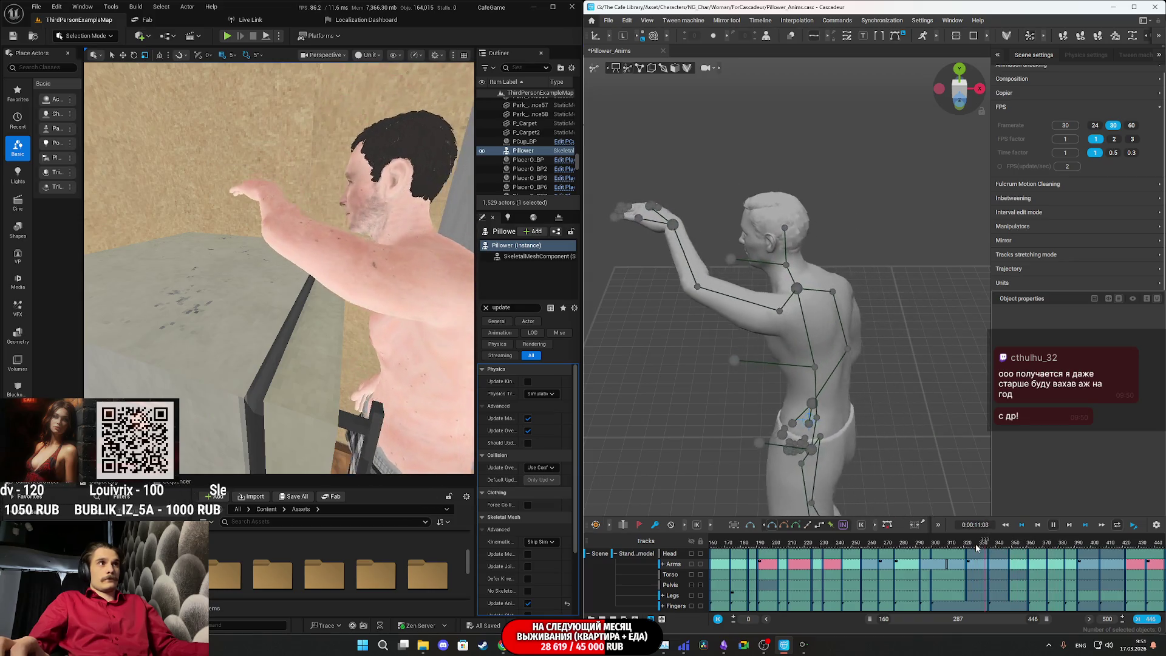
pyautogui.press('space')
pyautogui.press('space')
pyautogui.moveTo(1013, 549); pyautogui.dragTo(1009, 545)
# - Turn the left hand to point forward and move it so the arm extends forward
pyautogui.click(758, 260)
pyautogui.moveTo(758, 259); pyautogui.dragTo(887, 267)
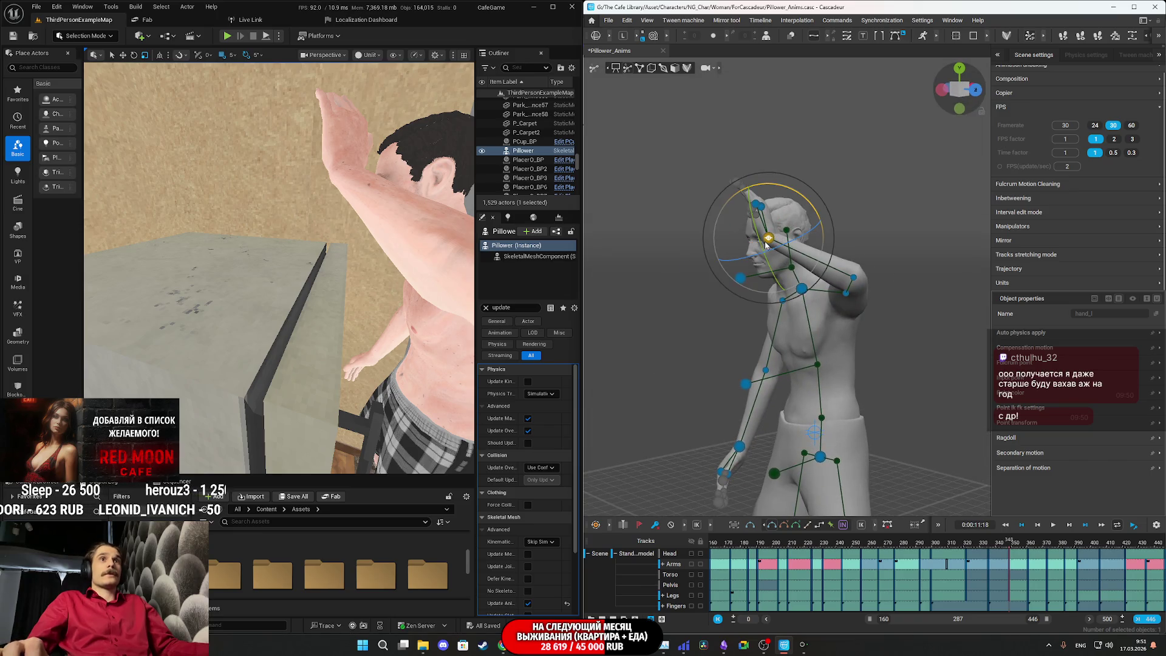
pyautogui.moveTo(807, 205); pyautogui.dragTo(778, 206)
pyautogui.press('w')
pyautogui.moveTo(738, 291); pyautogui.dragTo(727, 319)
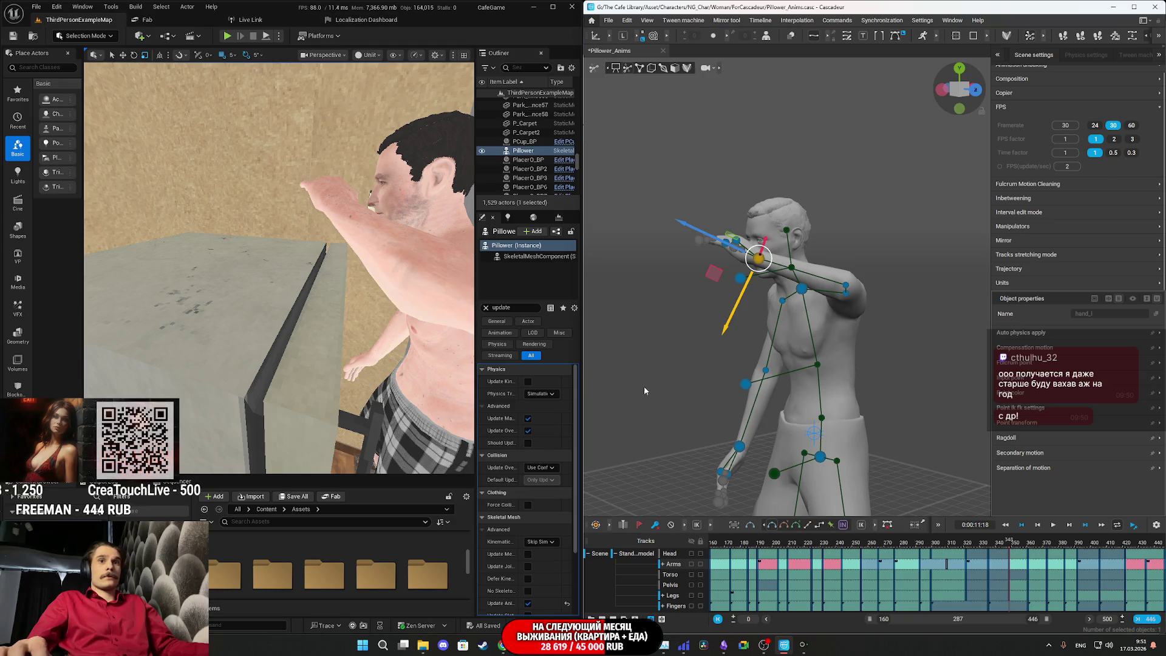
# - Preview the edit, then around frames 334–362 lower the arm from the head to before the face
pyautogui.press('space')
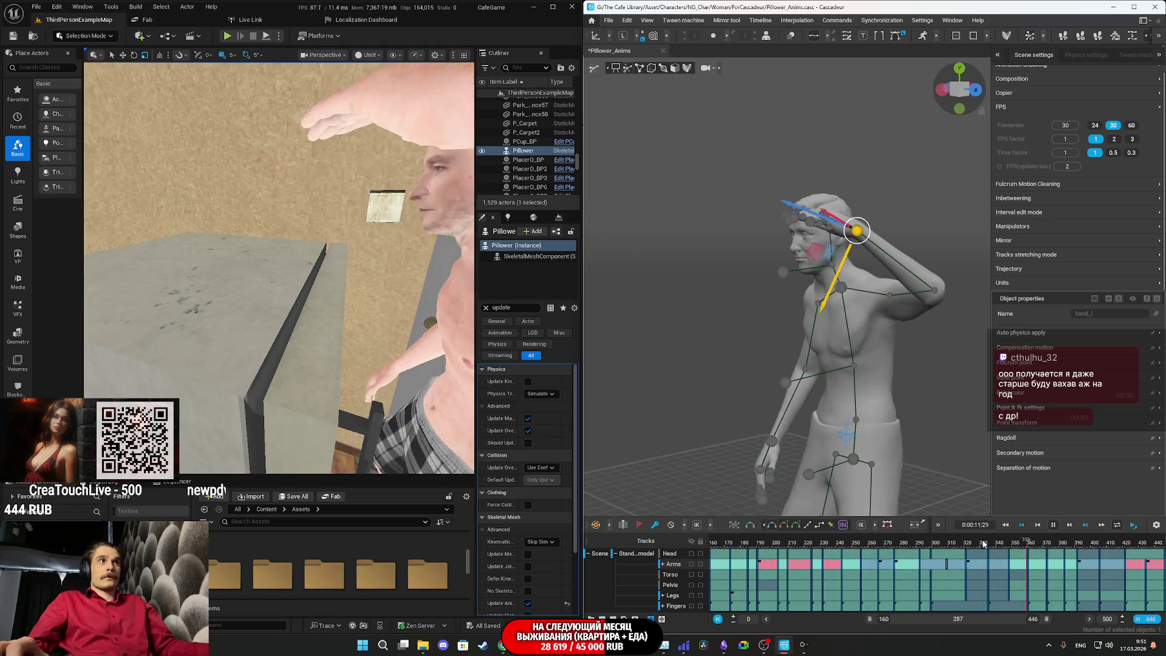
pyautogui.click(966, 540)
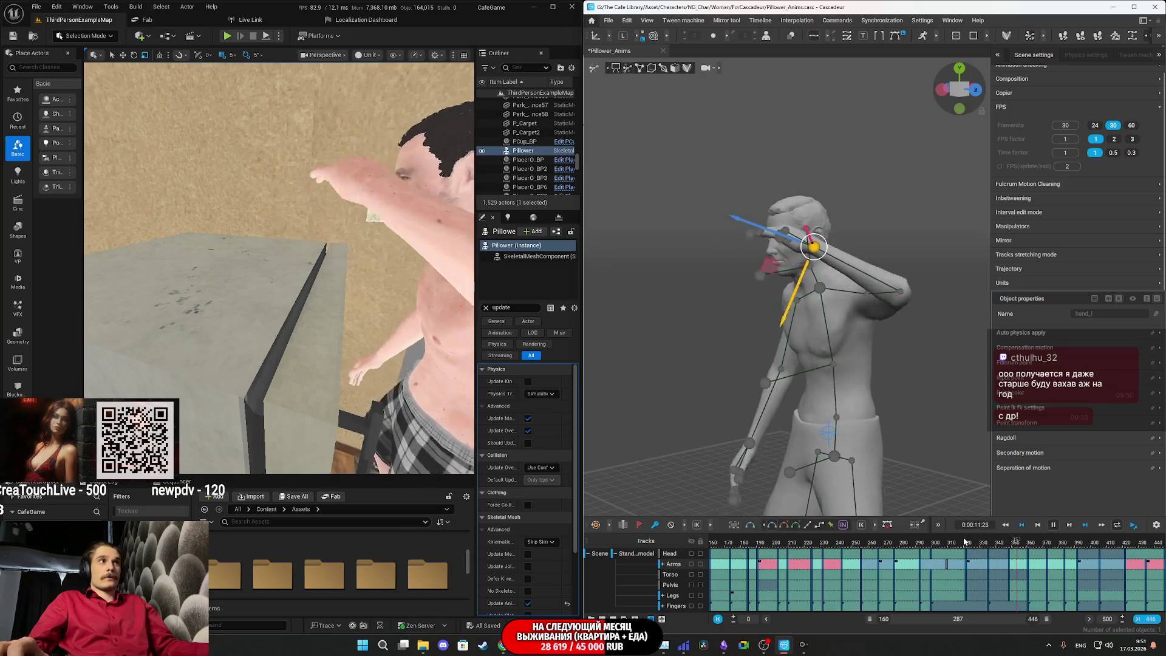
pyautogui.press('space')
pyautogui.click(1028, 541)
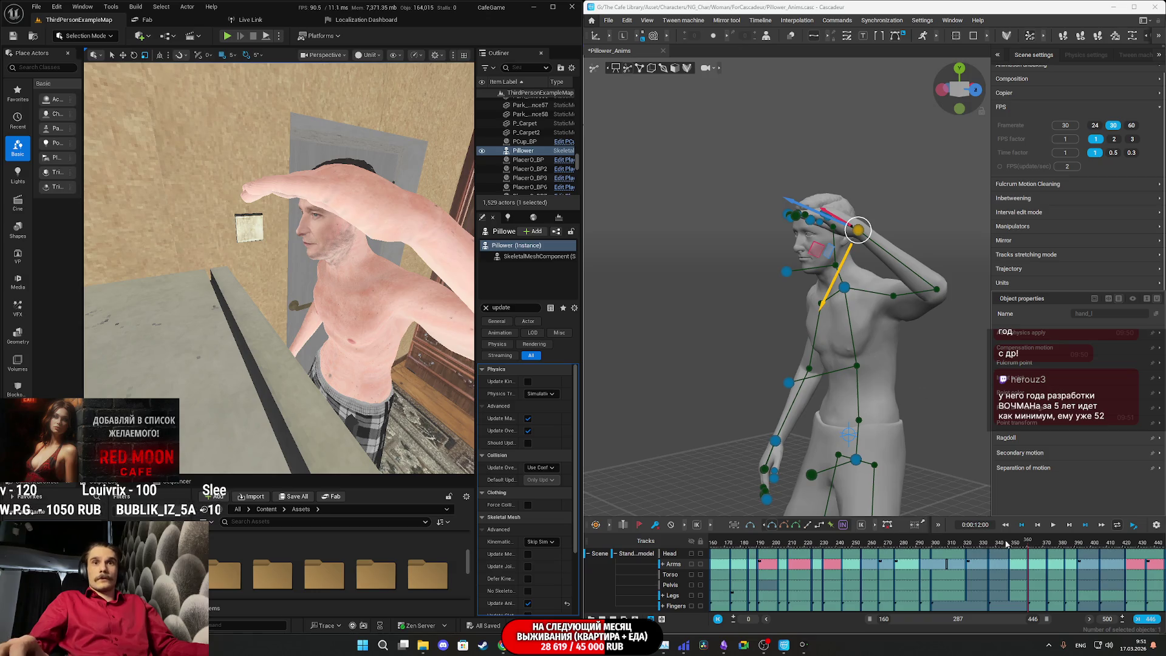
pyautogui.press('space')
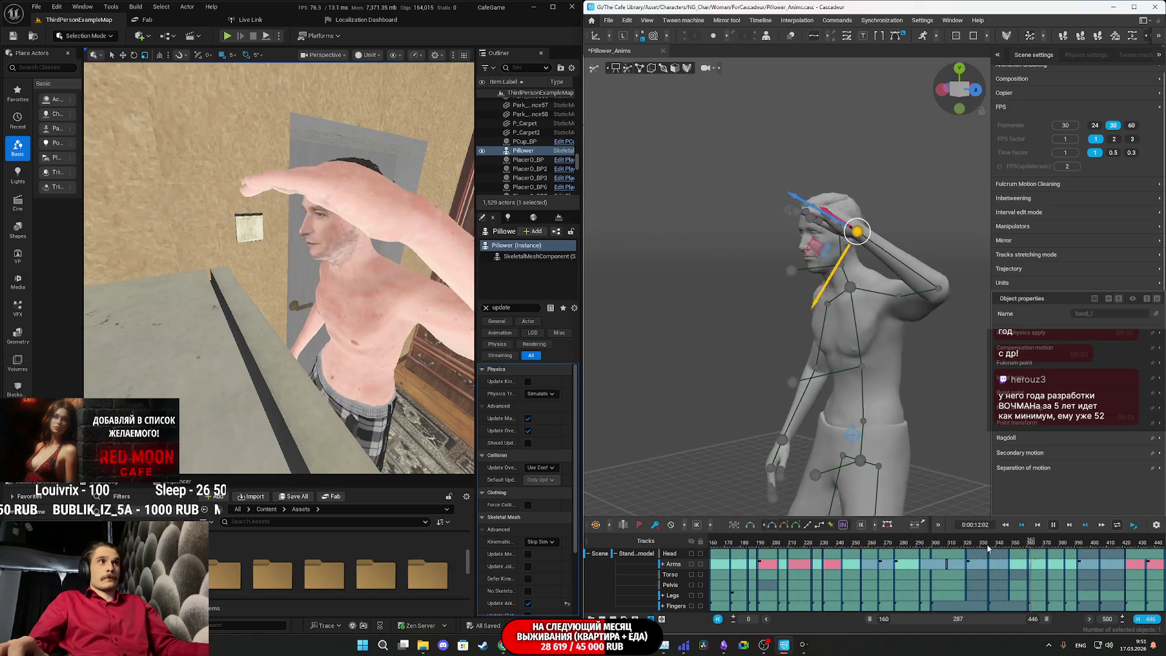
pyautogui.click(988, 547)
pyautogui.moveTo(988, 546)
pyautogui.mouseDown()
pyautogui.moveTo(1051, 541)
pyautogui.moveTo(1029, 545)
pyautogui.mouseUp()
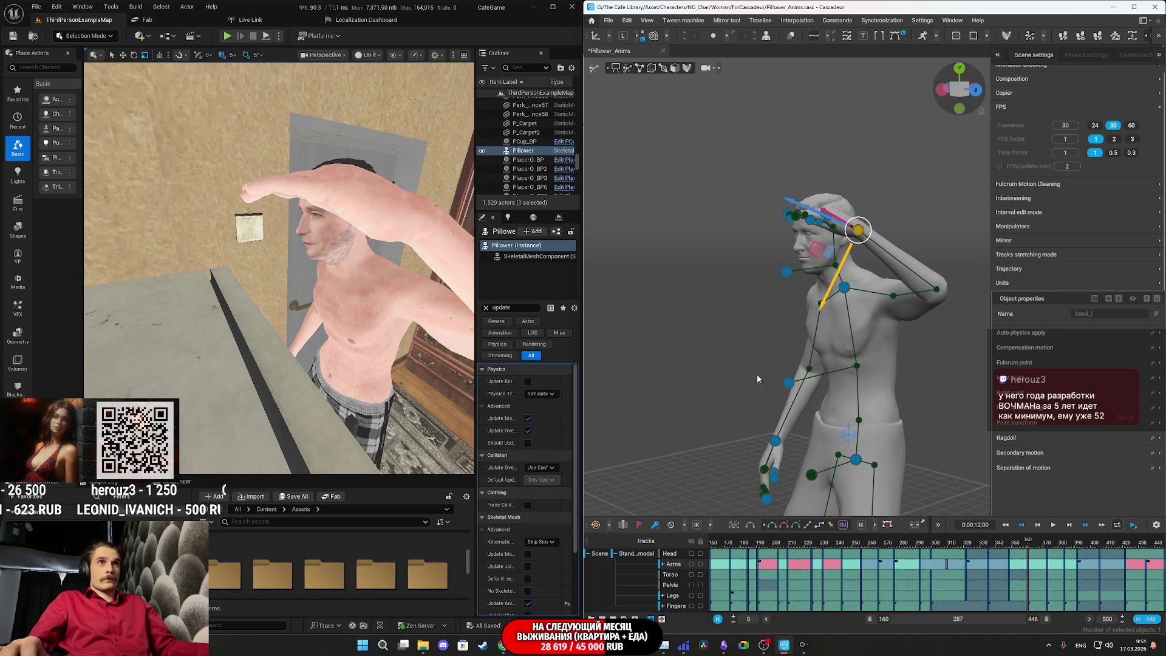
pyautogui.moveTo(827, 300); pyautogui.dragTo(812, 324)
pyautogui.click(781, 322)
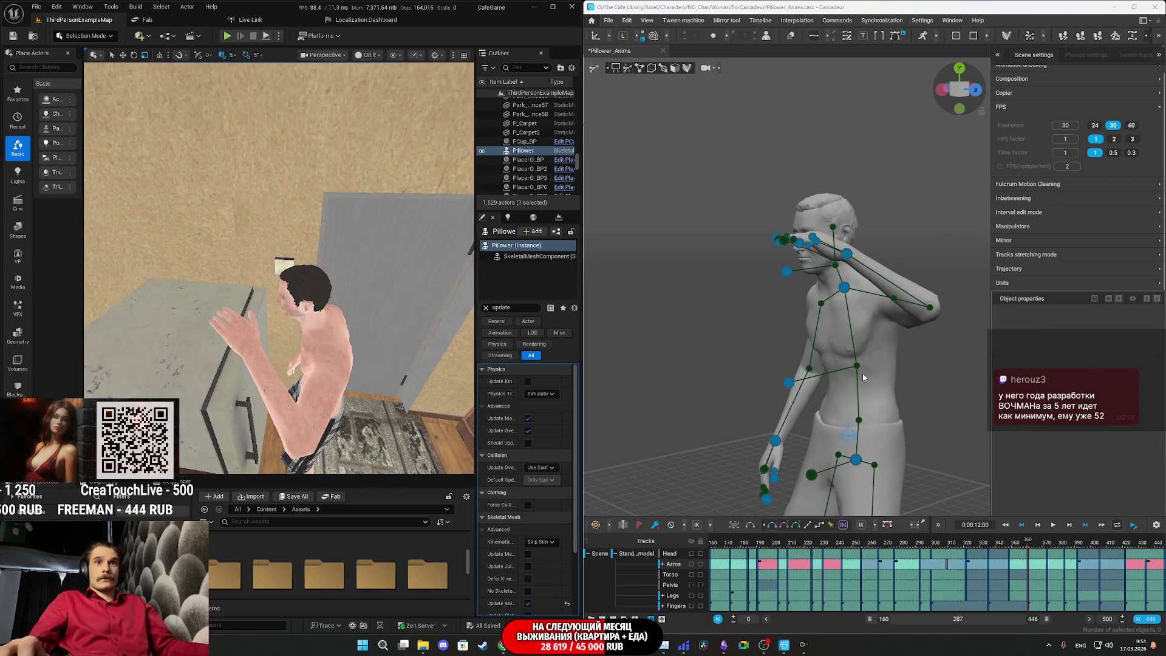
# - Rotate the left hand controller to adjust the arm from a new viewing angle
pyautogui.click(849, 258)
pyautogui.moveTo(849, 258); pyautogui.dragTo(845, 374)
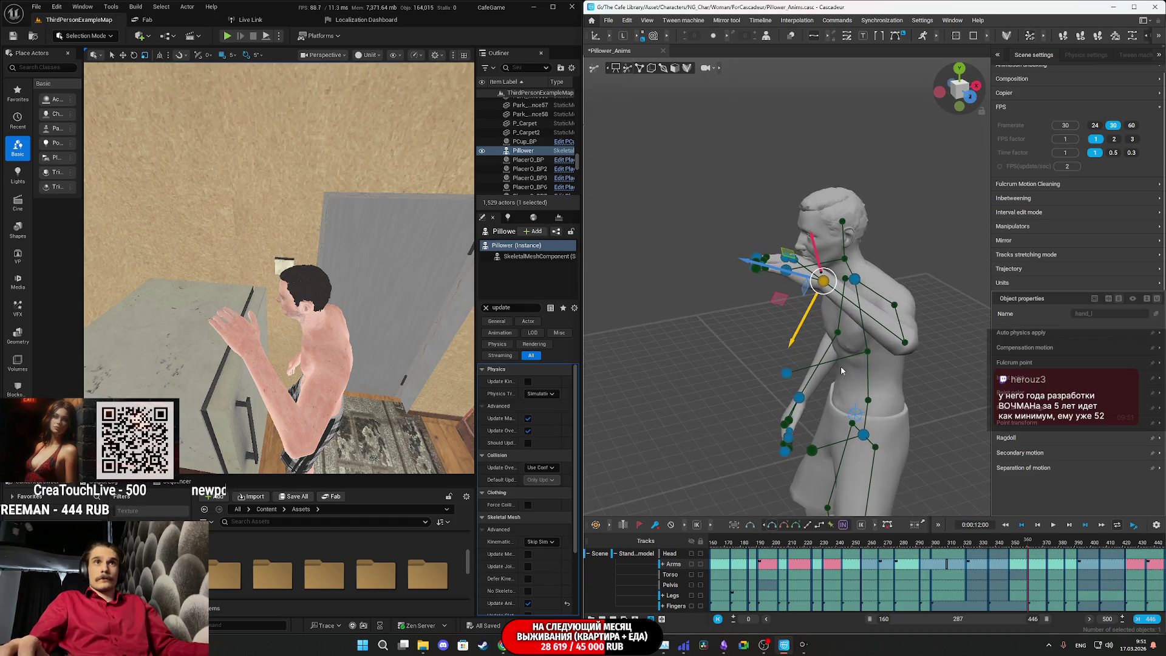
pyautogui.press('e')
pyautogui.moveTo(793, 252); pyautogui.dragTo(809, 244)
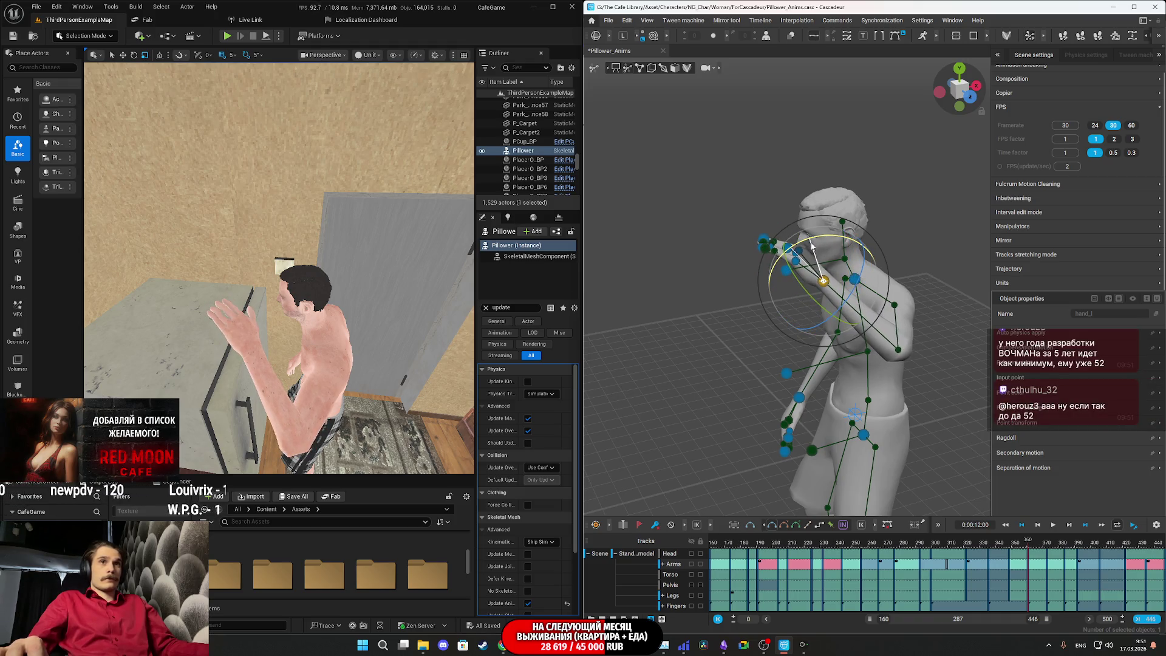
pyautogui.moveTo(818, 309); pyautogui.dragTo(802, 292)
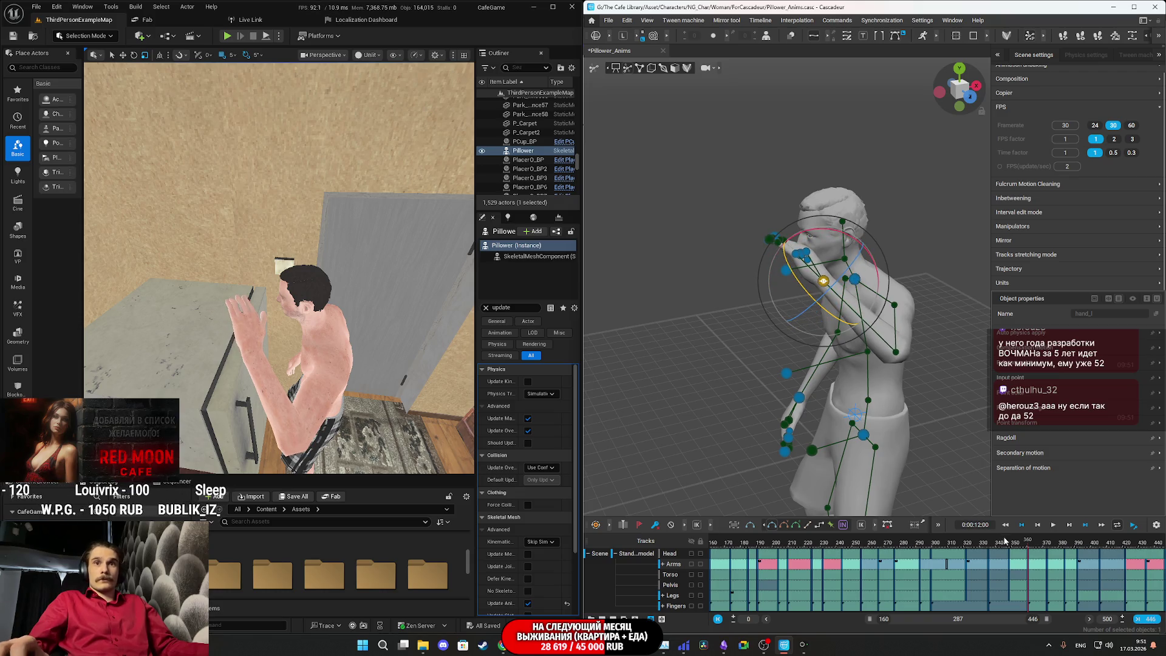
# - Replay the reach, then from a side view pull the left hand down toward the chest
pyautogui.press('space')
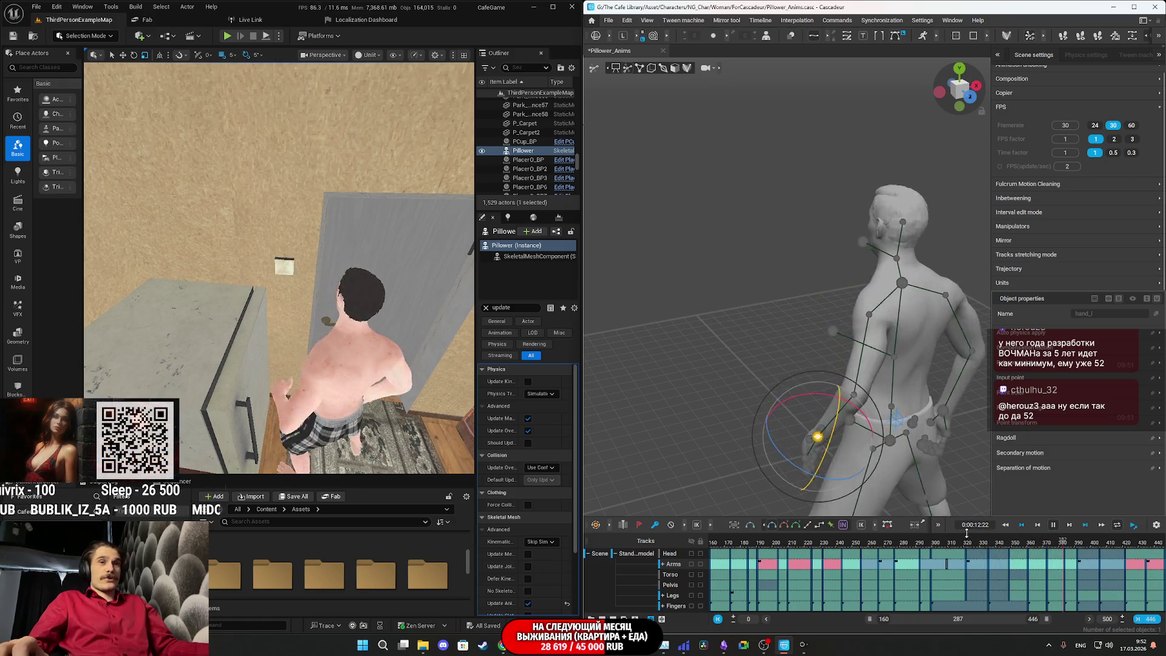
pyautogui.press('space')
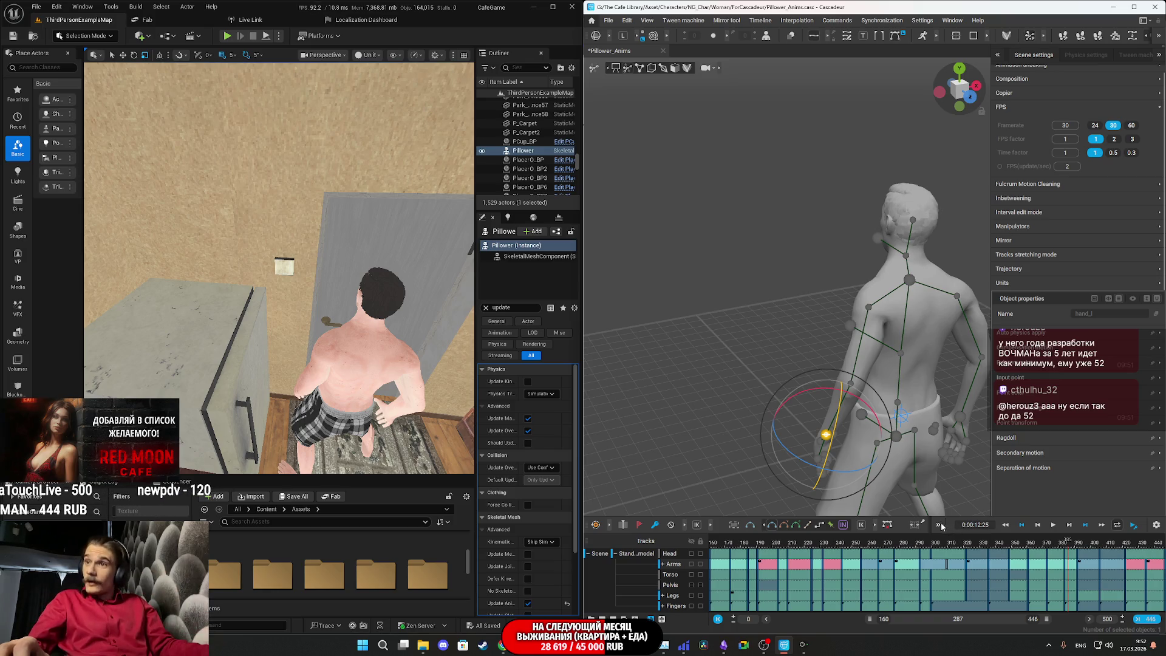
pyautogui.moveTo(1062, 549); pyautogui.dragTo(970, 543)
pyautogui.press('space')
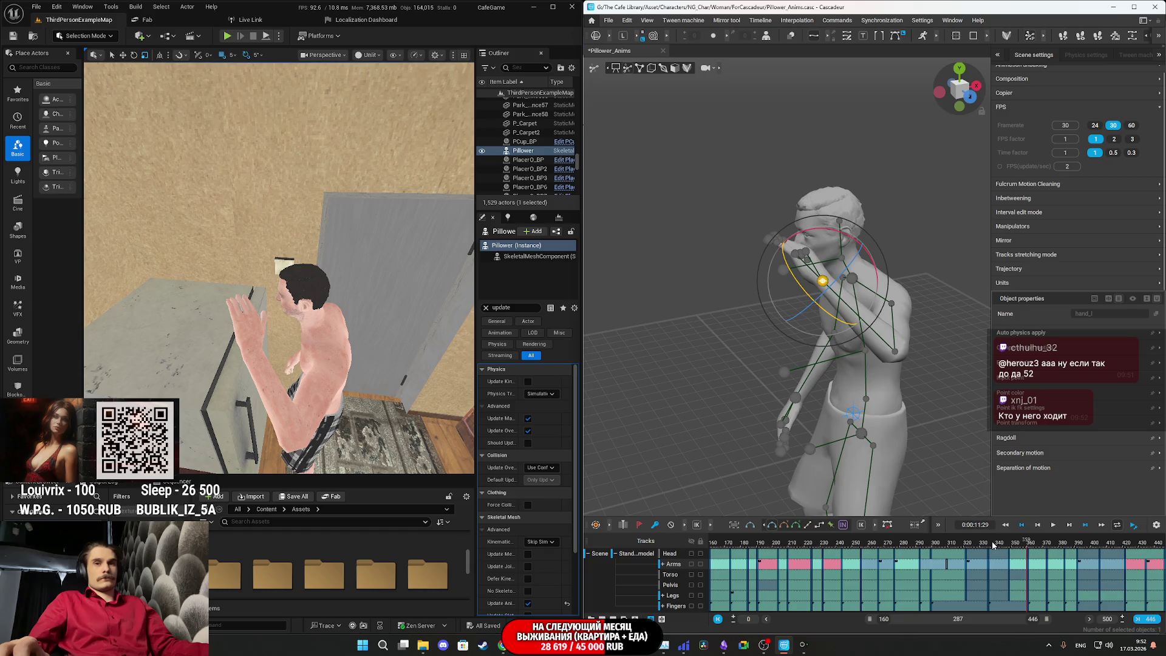
pyautogui.moveTo(987, 542); pyautogui.dragTo(1027, 540)
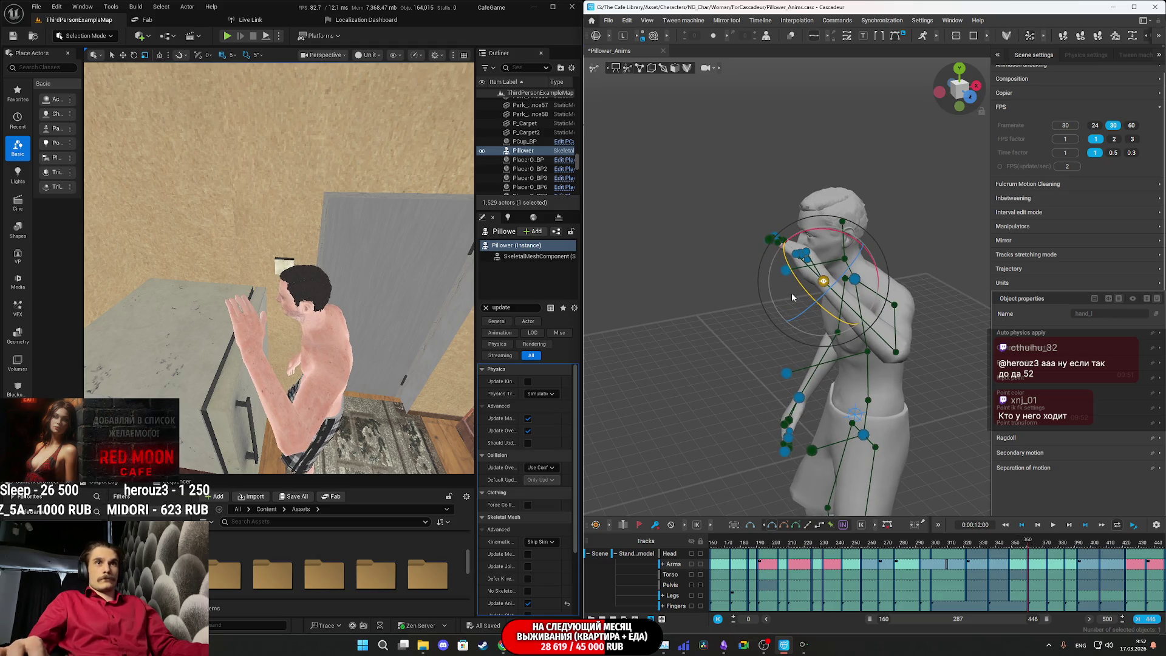
pyautogui.moveTo(894, 393); pyautogui.dragTo(850, 366)
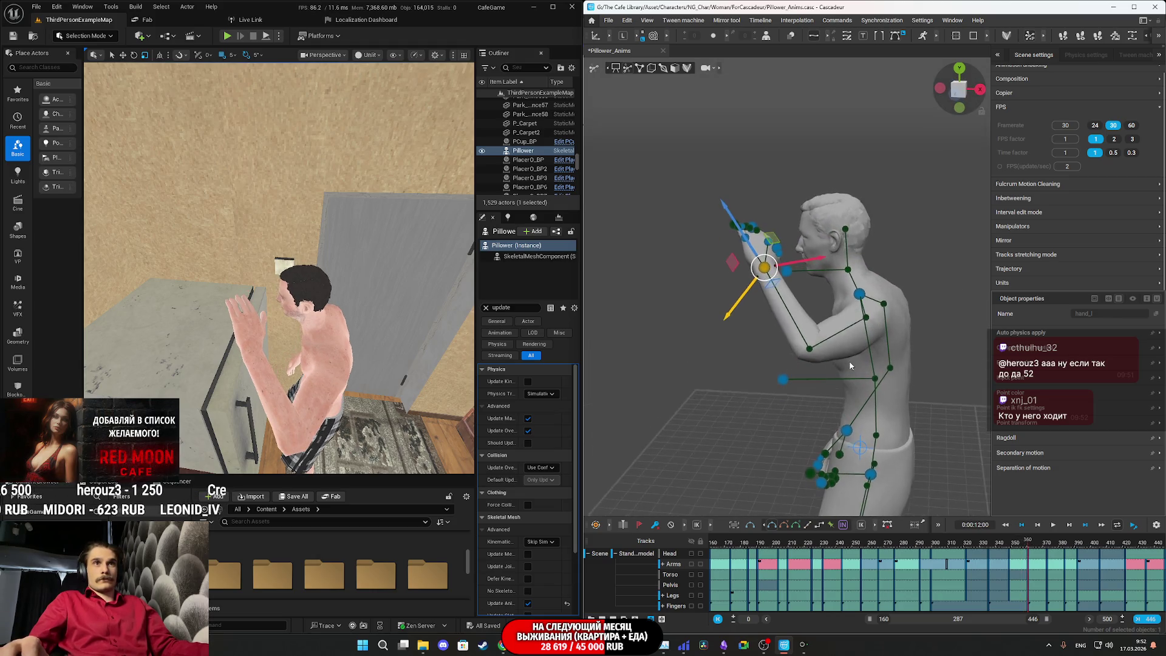
pyautogui.moveTo(765, 267)
pyautogui.mouseDown()
pyautogui.moveTo(763, 292)
pyautogui.moveTo(781, 319)
pyautogui.moveTo(814, 328)
pyautogui.moveTo(804, 333)
pyautogui.mouseUp()
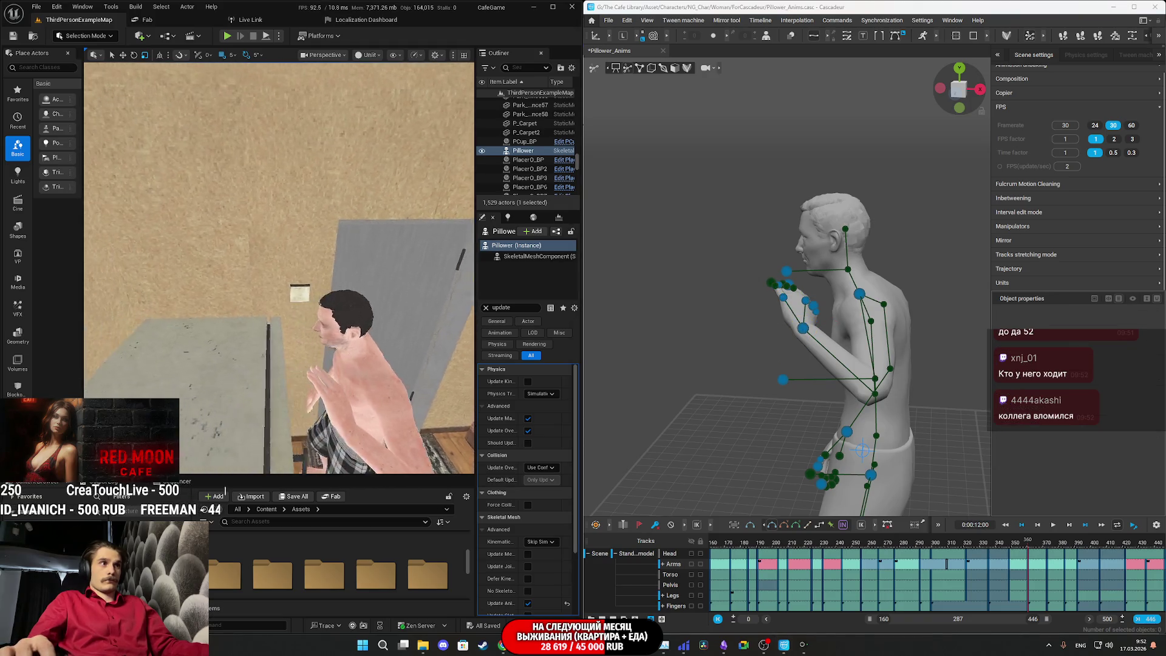
# - Rotate the left hand controller and shift it along one axis, then undo the shift
pyautogui.press('Escape')
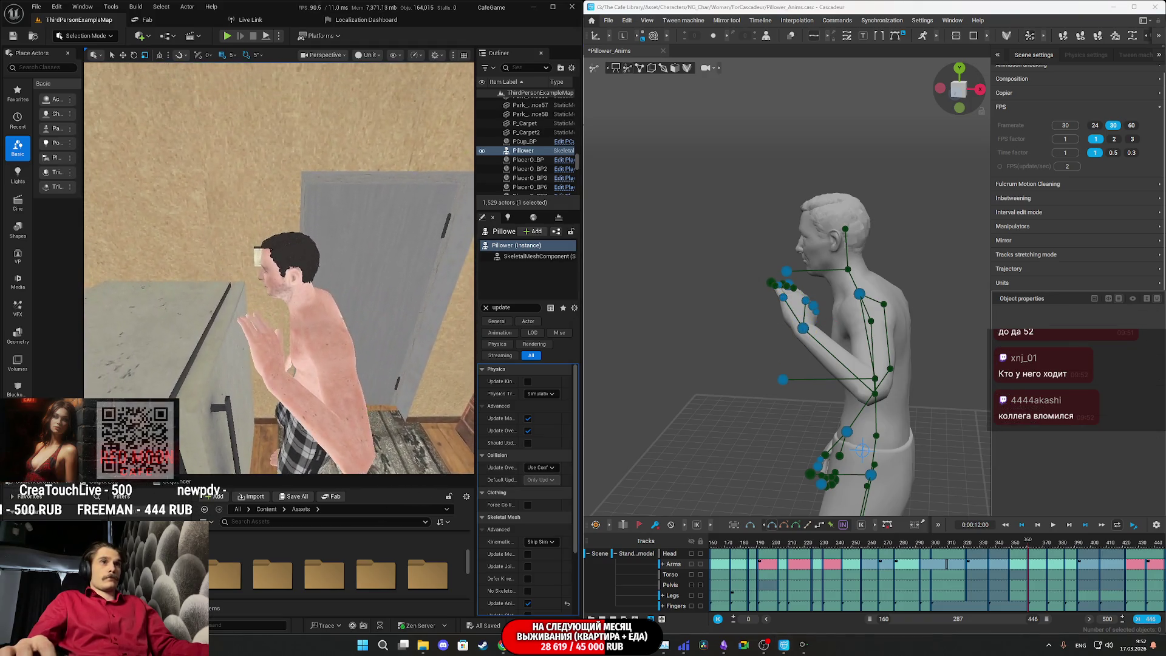
pyautogui.click(803, 331)
pyautogui.press('e')
pyautogui.moveTo(807, 373)
pyautogui.mouseDown()
pyautogui.moveTo(829, 372)
pyautogui.moveTo(851, 331)
pyautogui.moveTo(840, 313)
pyautogui.mouseUp()
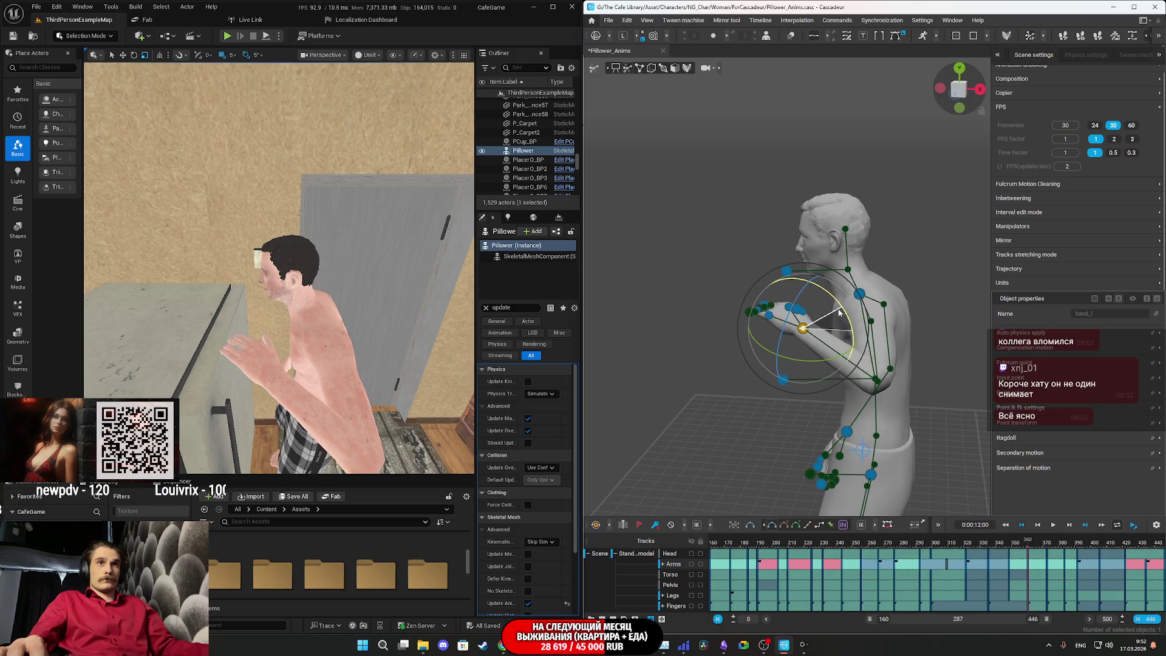
pyautogui.press('w')
pyautogui.moveTo(763, 317)
pyautogui.mouseDown()
pyautogui.moveTo(839, 378)
pyautogui.moveTo(857, 306)
pyautogui.mouseUp()
pyautogui.hotkey('ctrl', 'z')
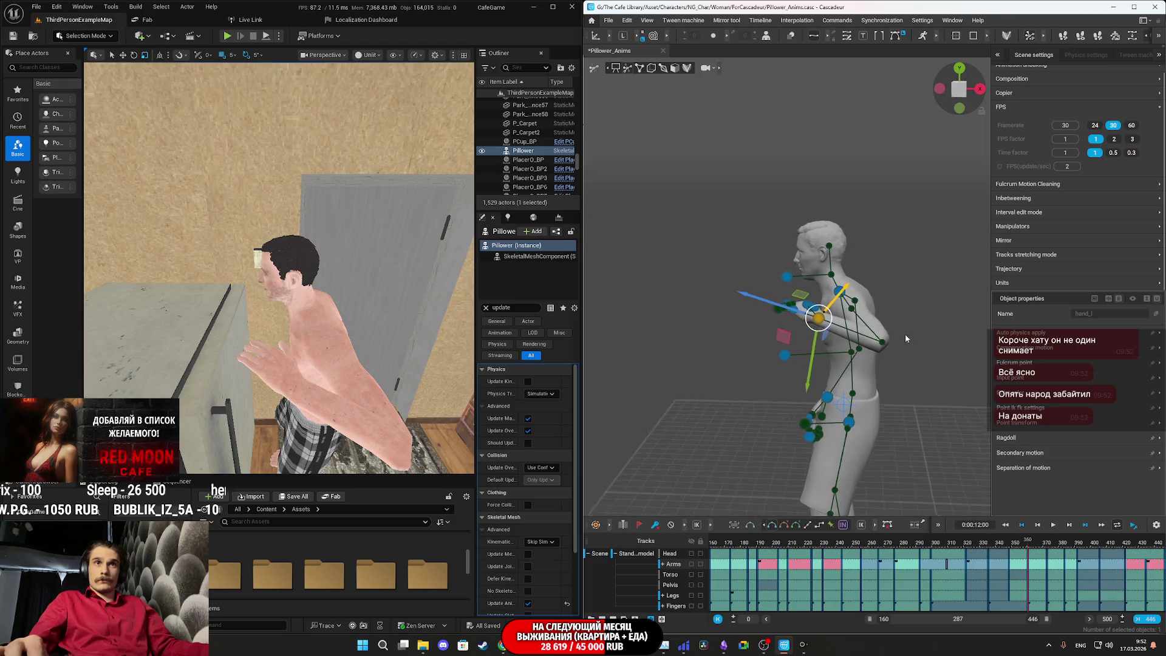
# - Lean the upper body forward by dragging the neck joint's X arrow
pyautogui.click(900, 343)
pyautogui.click(840, 292)
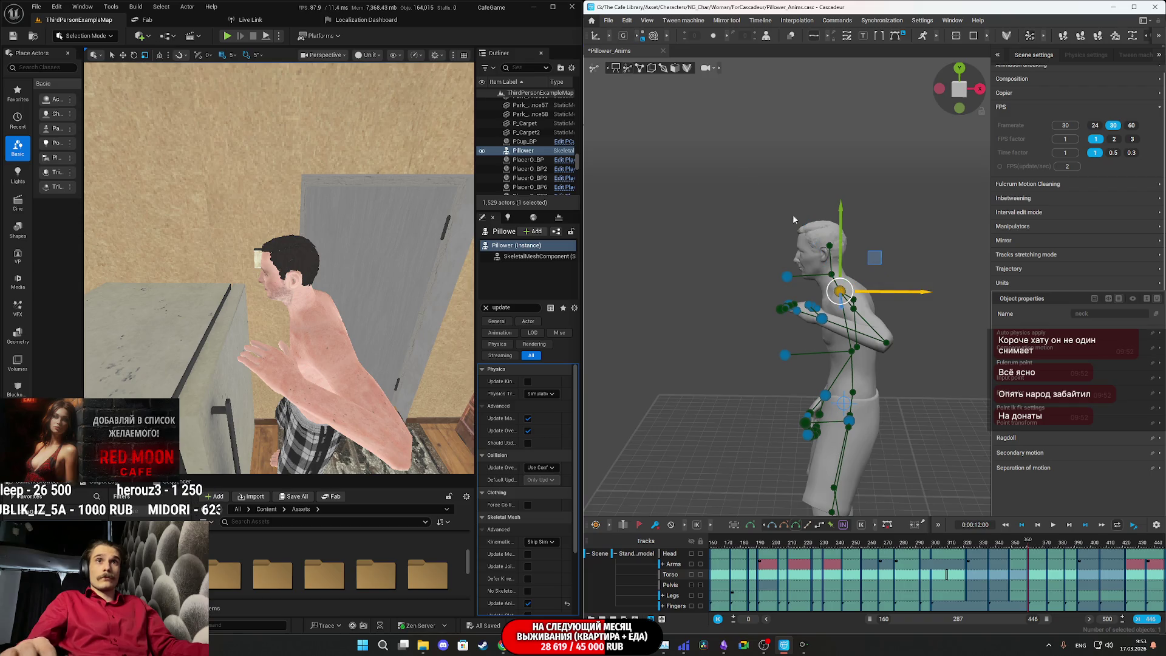
pyautogui.moveTo(917, 297); pyautogui.dragTo(932, 292)
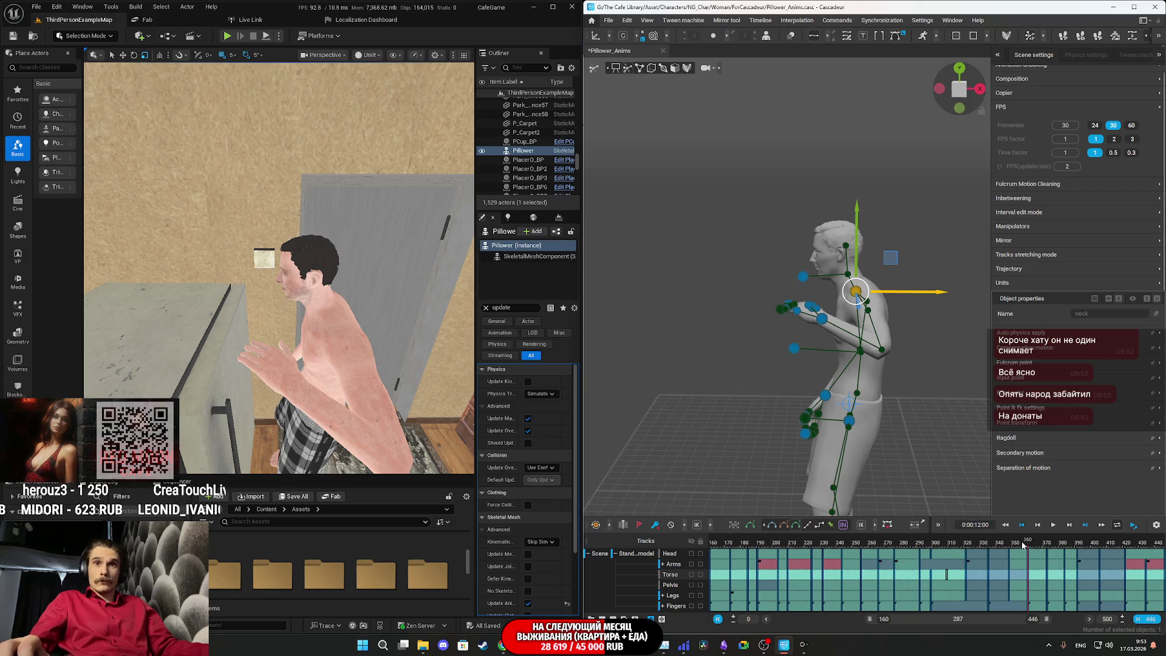
# - Play the motion from around frame 351, then scrub to about frame 372
pyautogui.click(997, 542)
pyautogui.press('space')
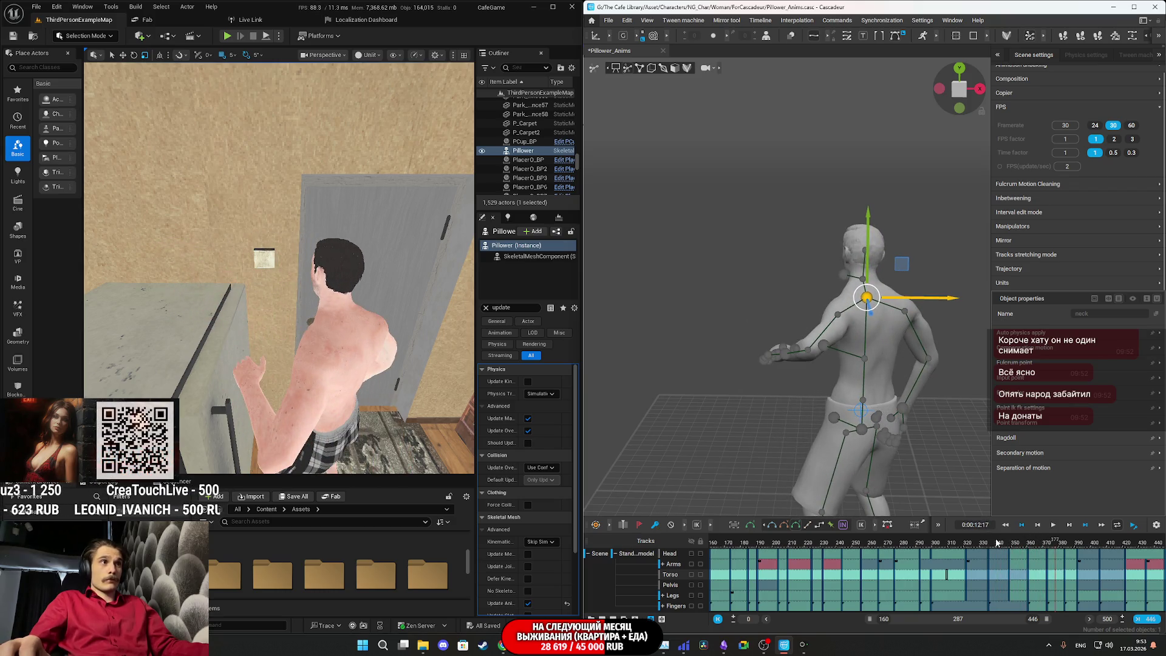
pyautogui.press('space')
pyautogui.moveTo(1029, 545); pyautogui.dragTo(1046, 531)
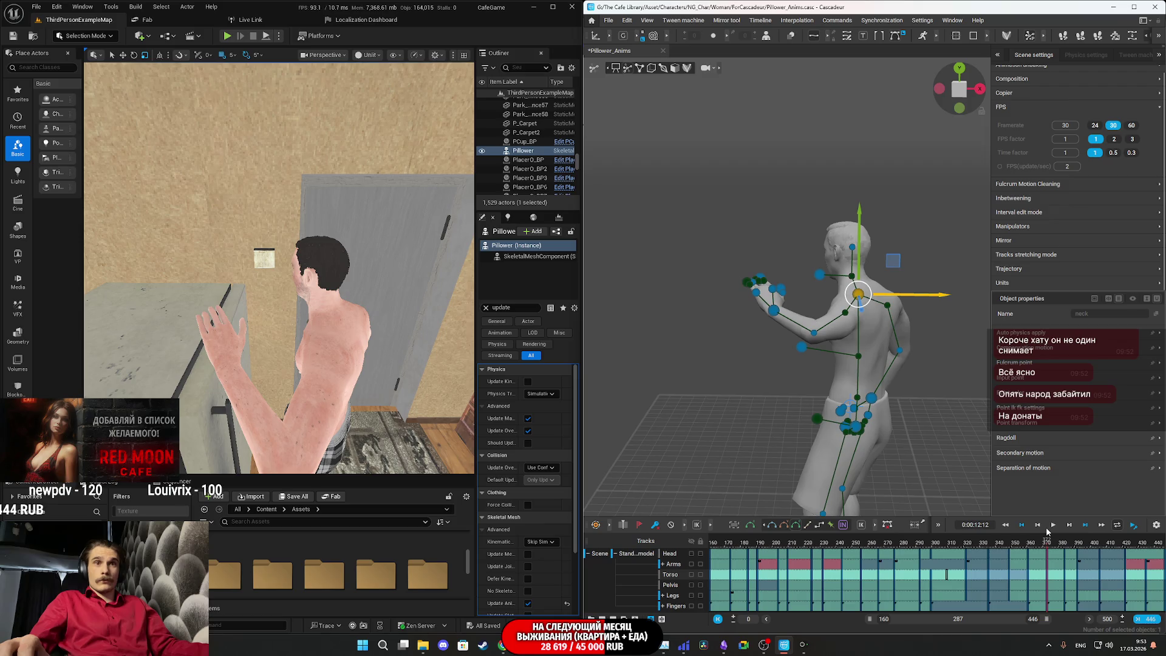
# - Rotate the left hand and fingers again, viewed from a more frontal angle
pyautogui.click(773, 315)
pyautogui.moveTo(822, 377); pyautogui.dragTo(848, 344)
pyautogui.press('e')
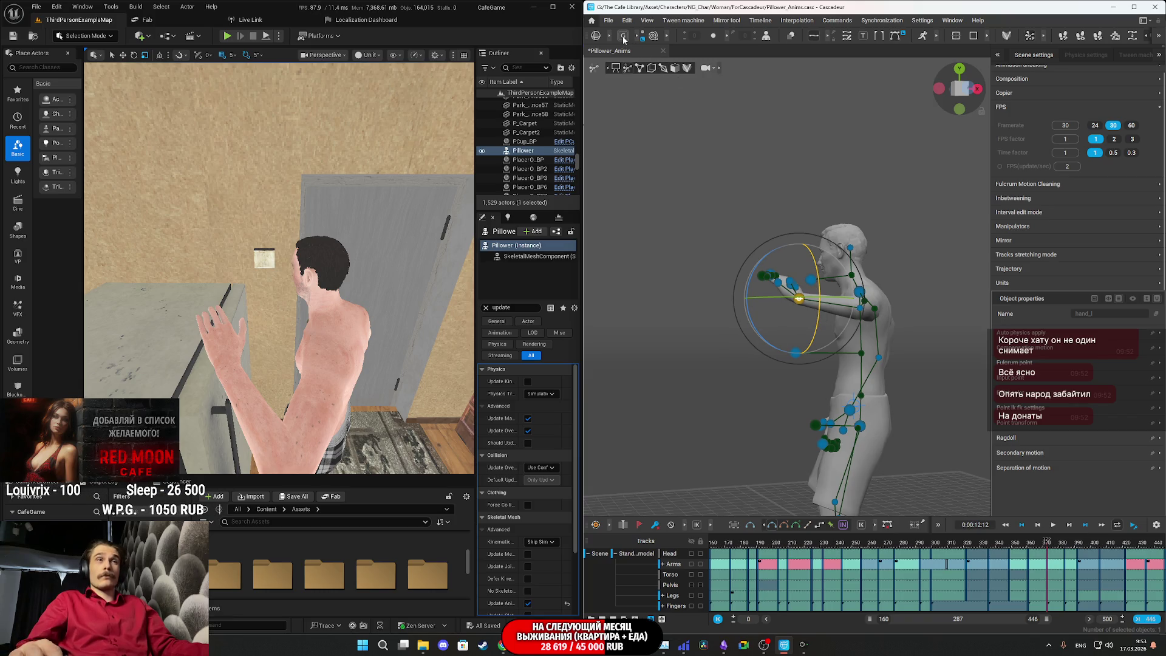
pyautogui.moveTo(895, 363)
pyautogui.mouseDown()
pyautogui.moveTo(889, 410)
pyautogui.moveTo(840, 359)
pyautogui.mouseUp()
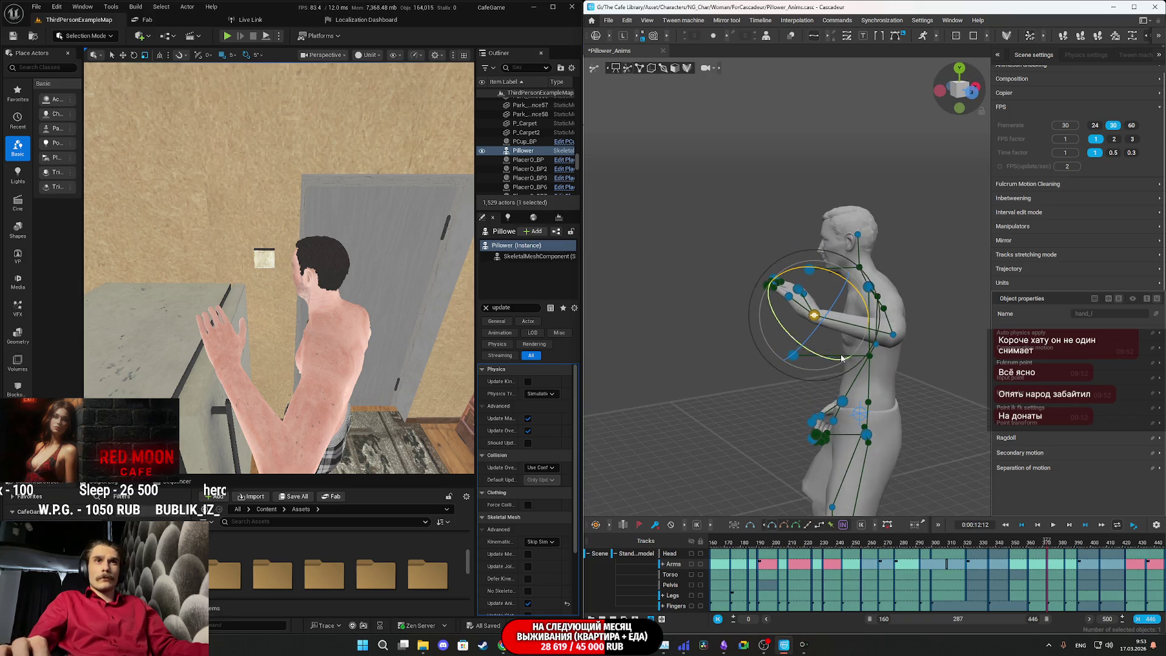
pyautogui.moveTo(861, 300); pyautogui.dragTo(847, 281)
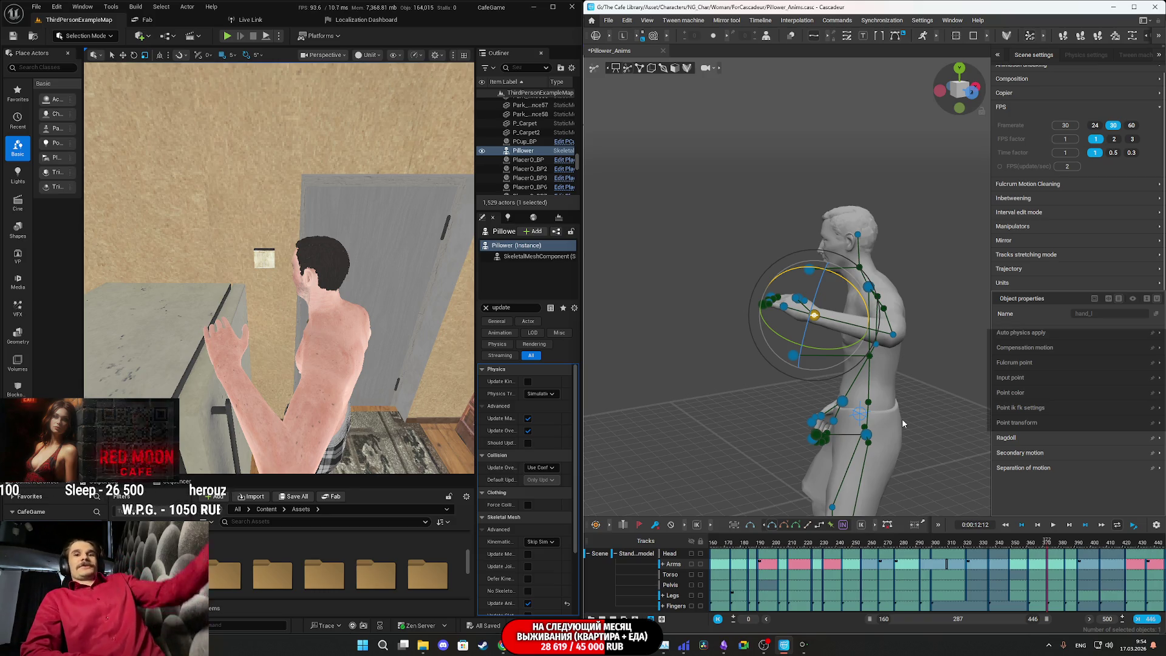
pyautogui.click(750, 304)
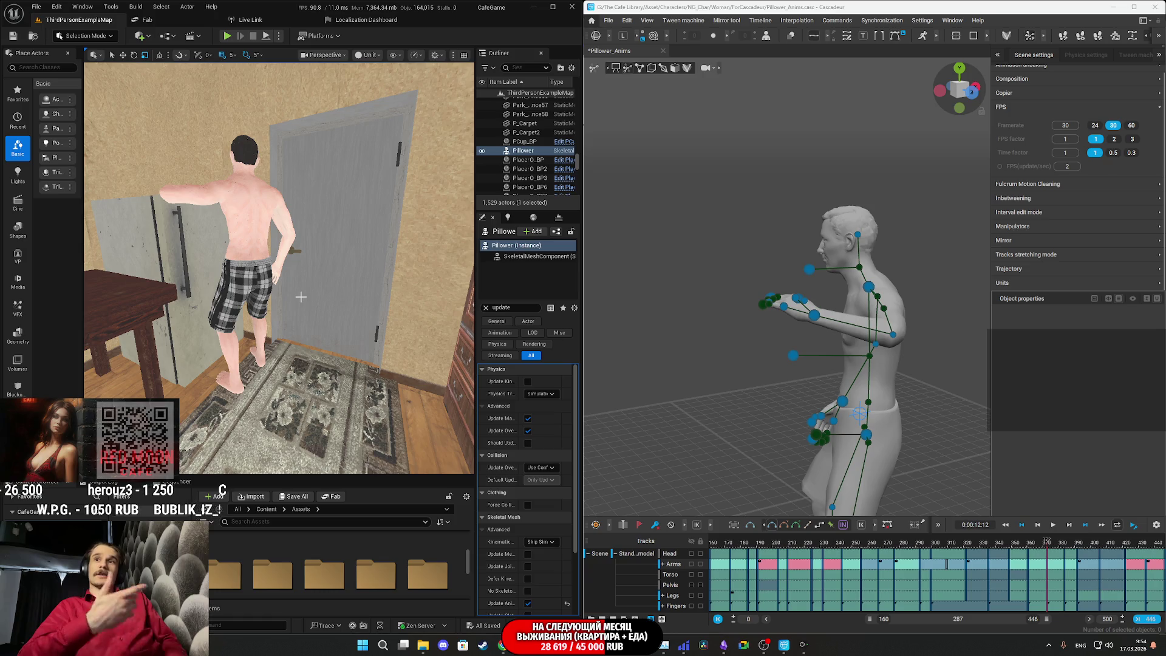
# - Fly the Unreal camera from the man at the fridge across the room to the bedroom
pyautogui.moveTo(401, 317)
pyautogui.mouseDown()
pyautogui.moveTo(365, 304)
pyautogui.moveTo(383, 243)
pyautogui.moveTo(328, 250)
pyautogui.mouseUp()
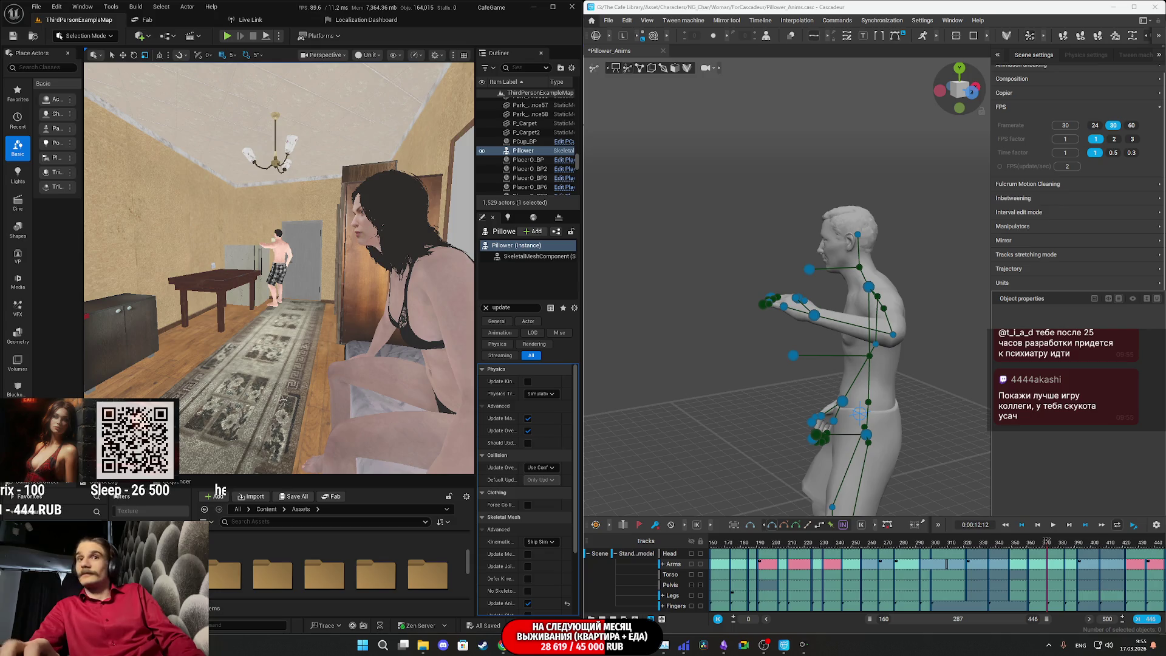
# - Check the Twitch stream dashboard and the YouTube video in Chrome, then return to Cascadeur
pyautogui.click(504, 648)
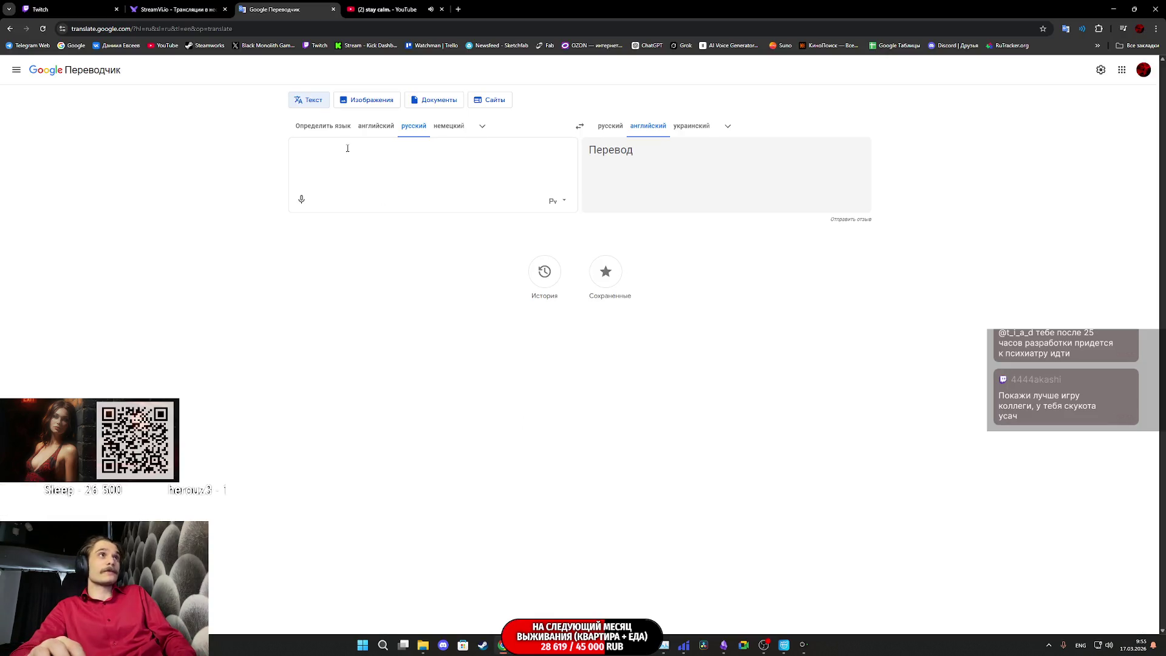
pyautogui.click(60, 9)
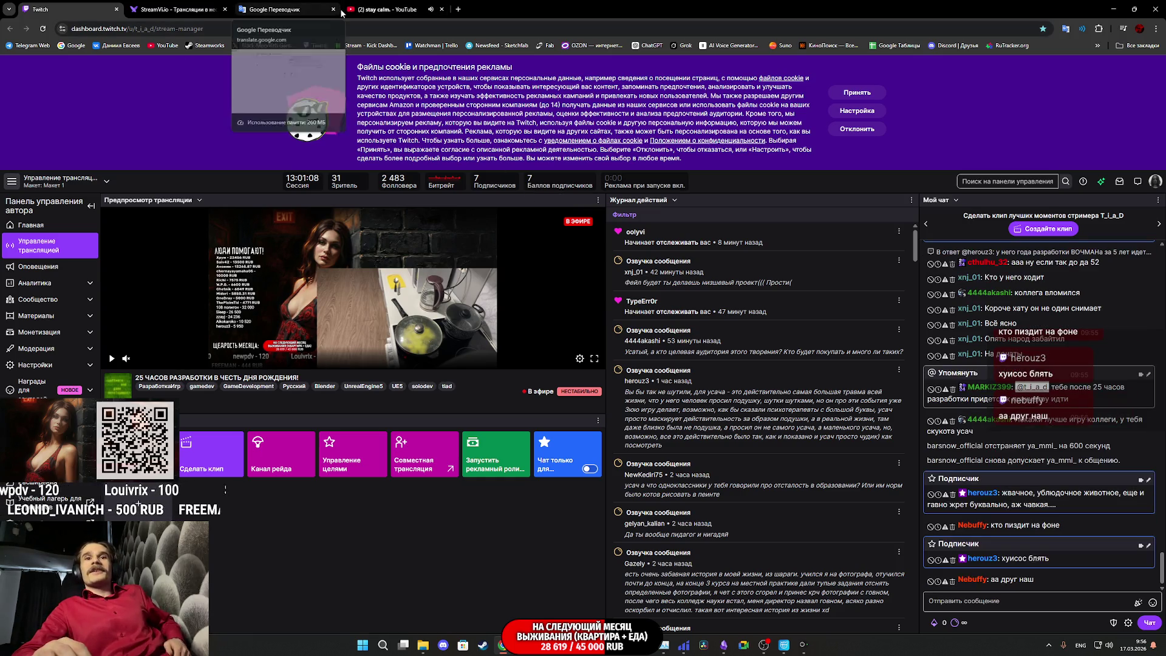
pyautogui.click(392, 3)
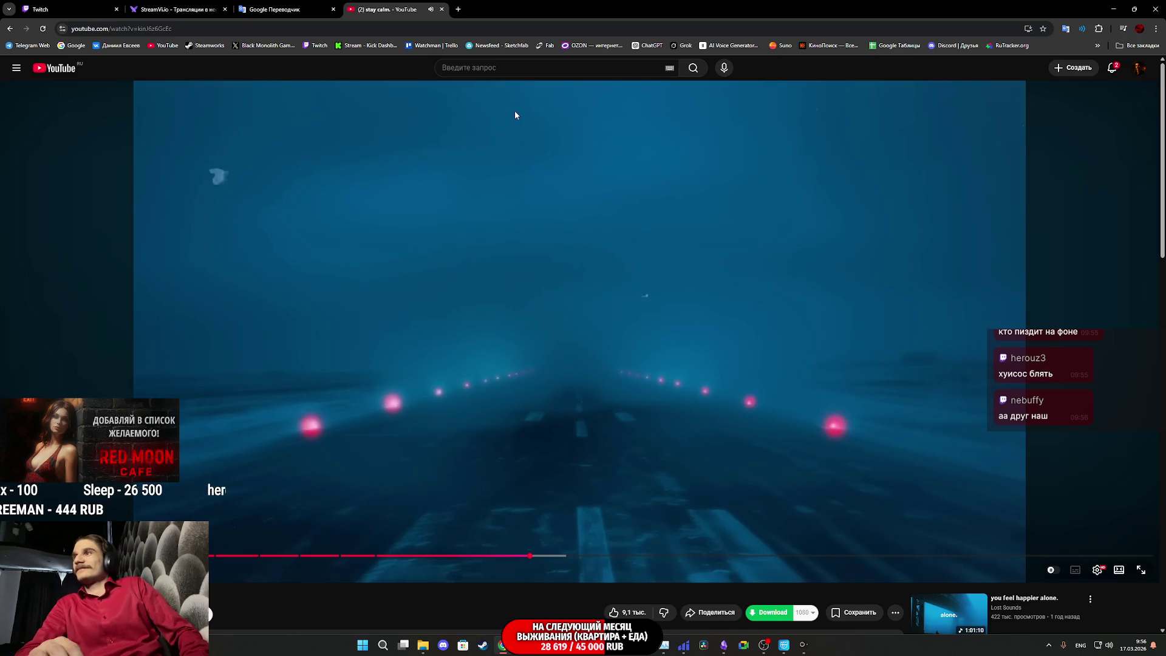
pyautogui.moveTo(785, 647)
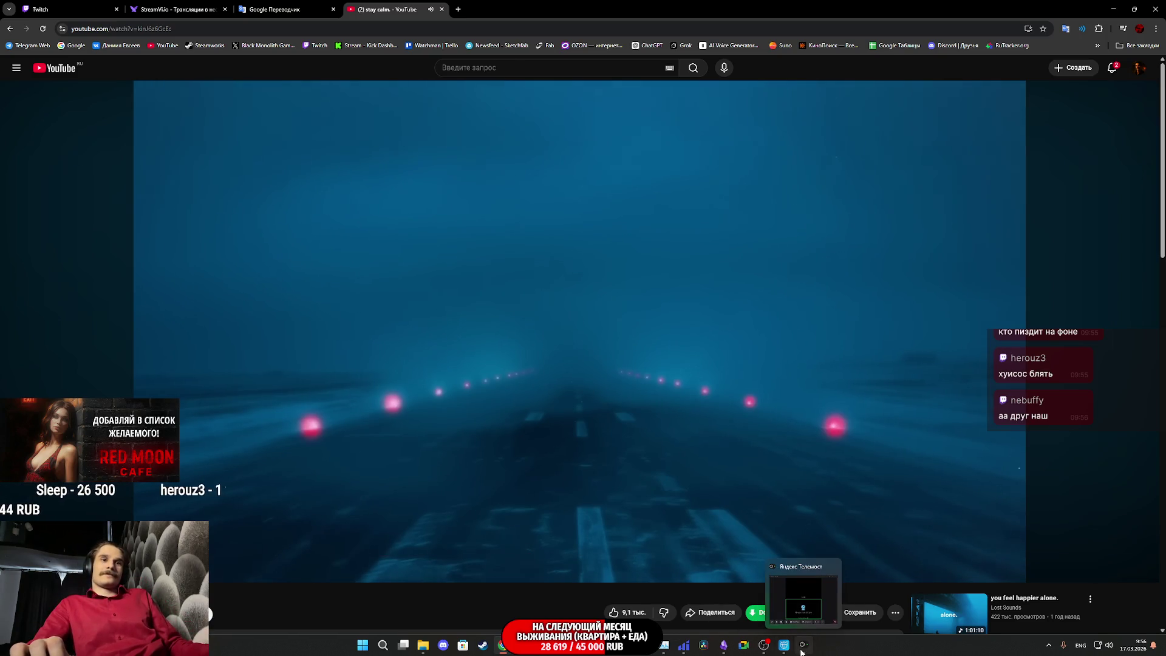
pyautogui.click(784, 647)
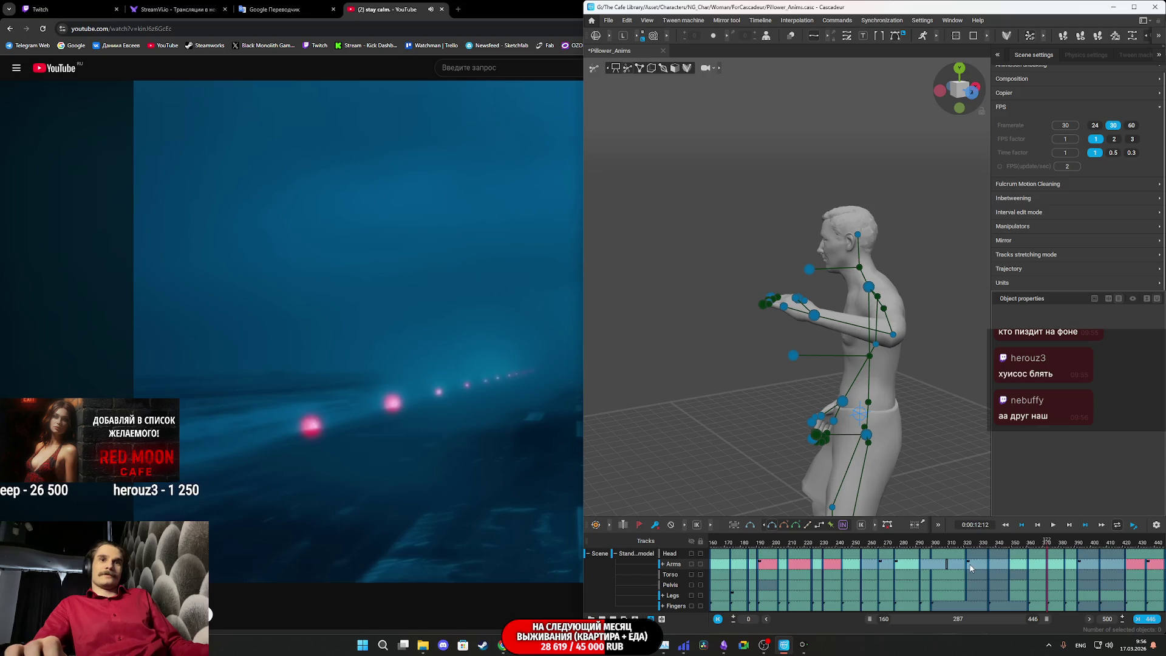
# - Replay the animation from around frame 186 beside Unreal, then show the Twitch dashboard in Chrome
pyautogui.hotkey('alt', 'Tab')
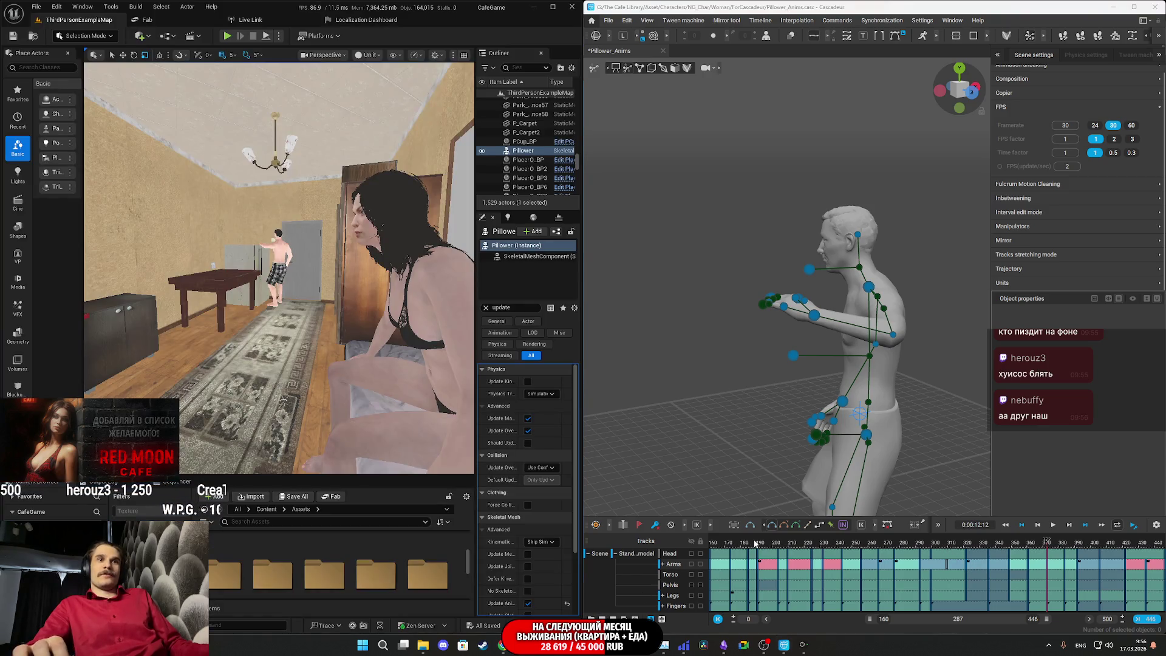
pyautogui.click(751, 545)
pyautogui.press('space')
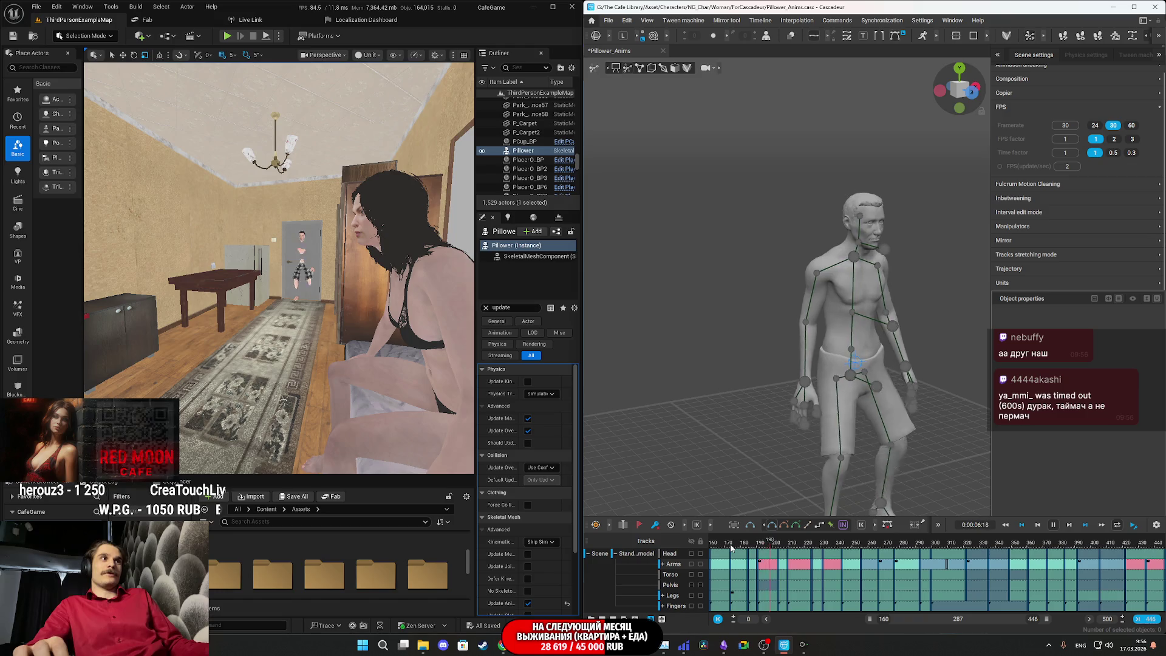
pyautogui.press('space')
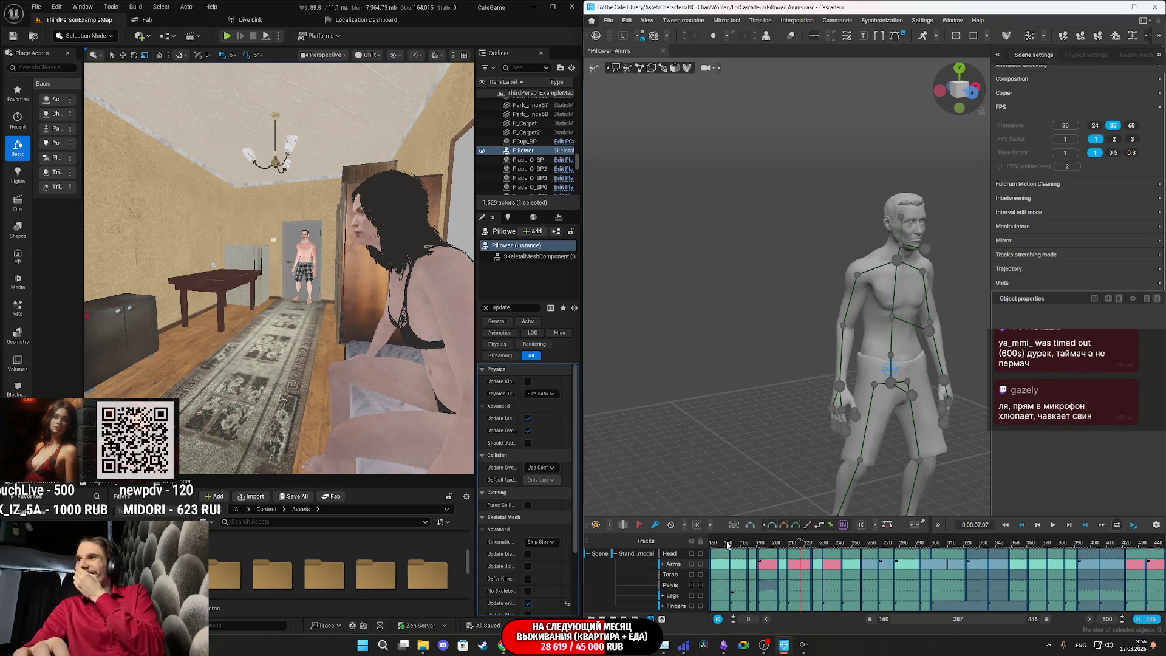
pyautogui.click(503, 645)
pyautogui.click(111, 15)
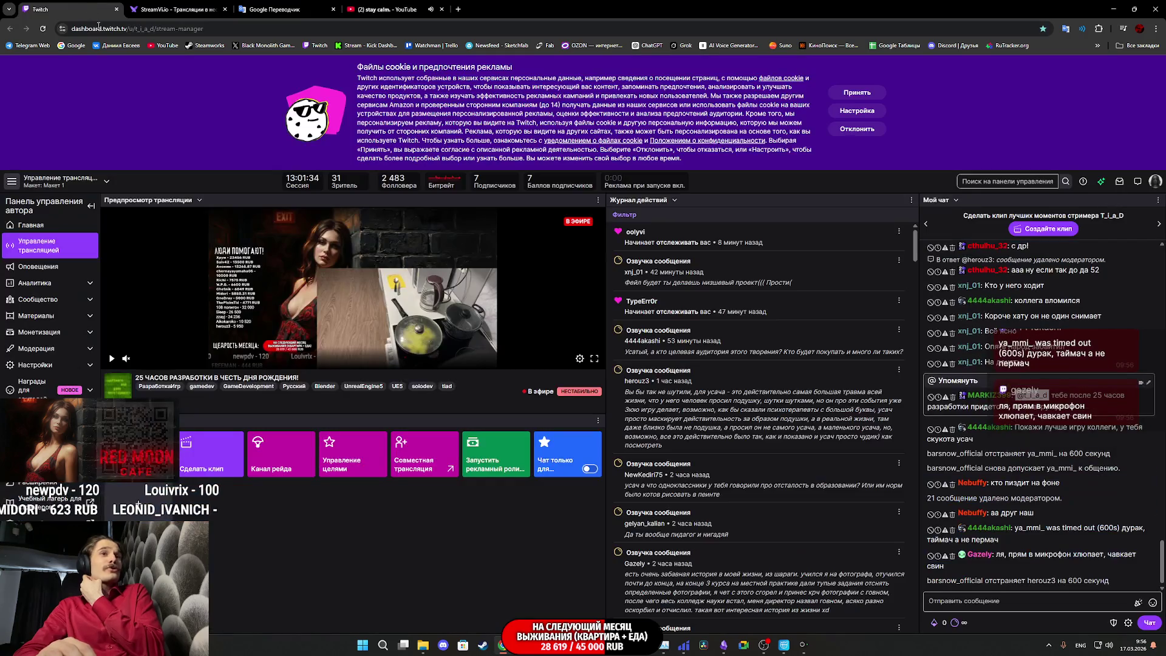
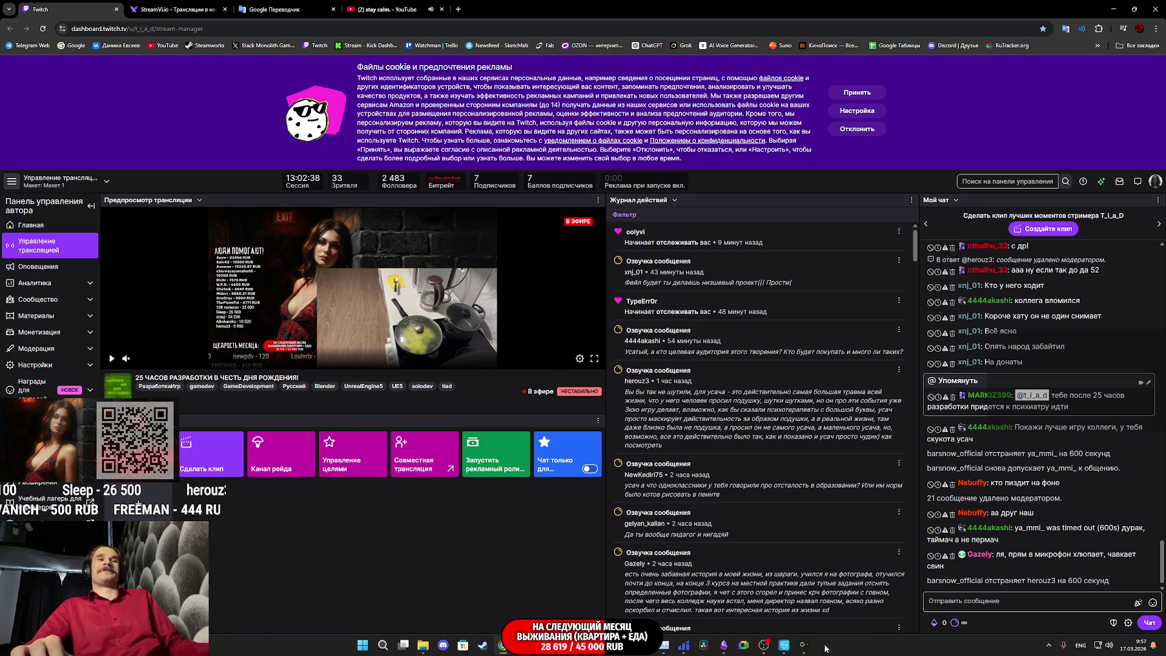
# - Bring the Pillower_Anims scene forward and play the character's animation once, then stop it
pyautogui.click(783, 647)
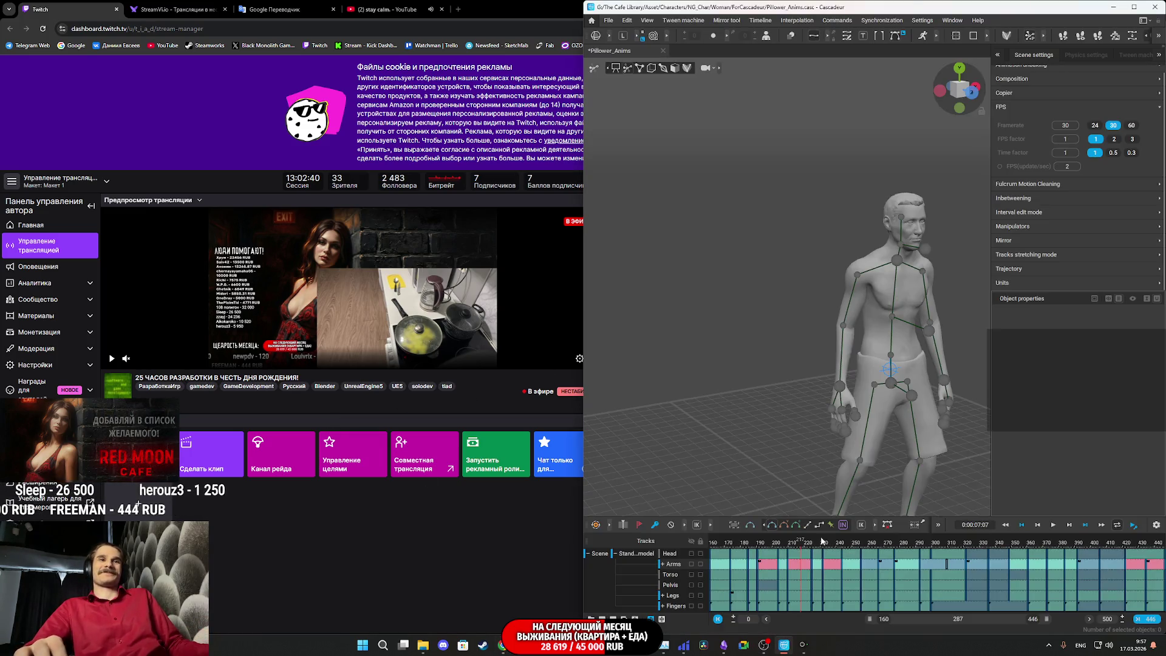
pyautogui.press('space')
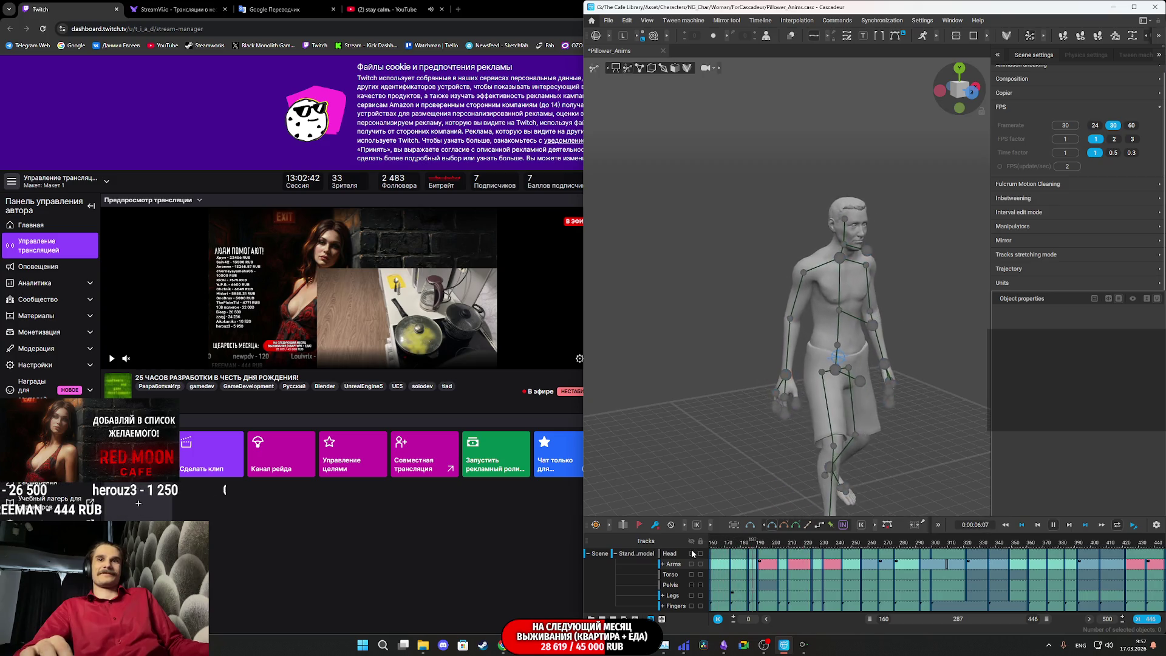
pyautogui.press('space')
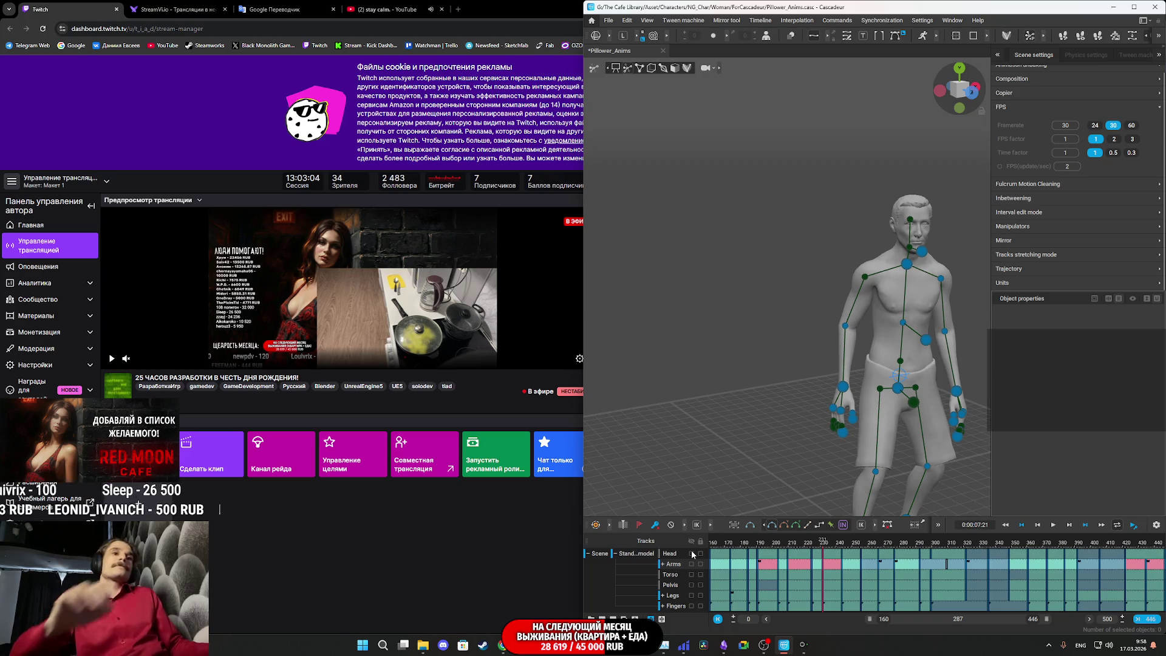
pyautogui.moveTo(779, 652)
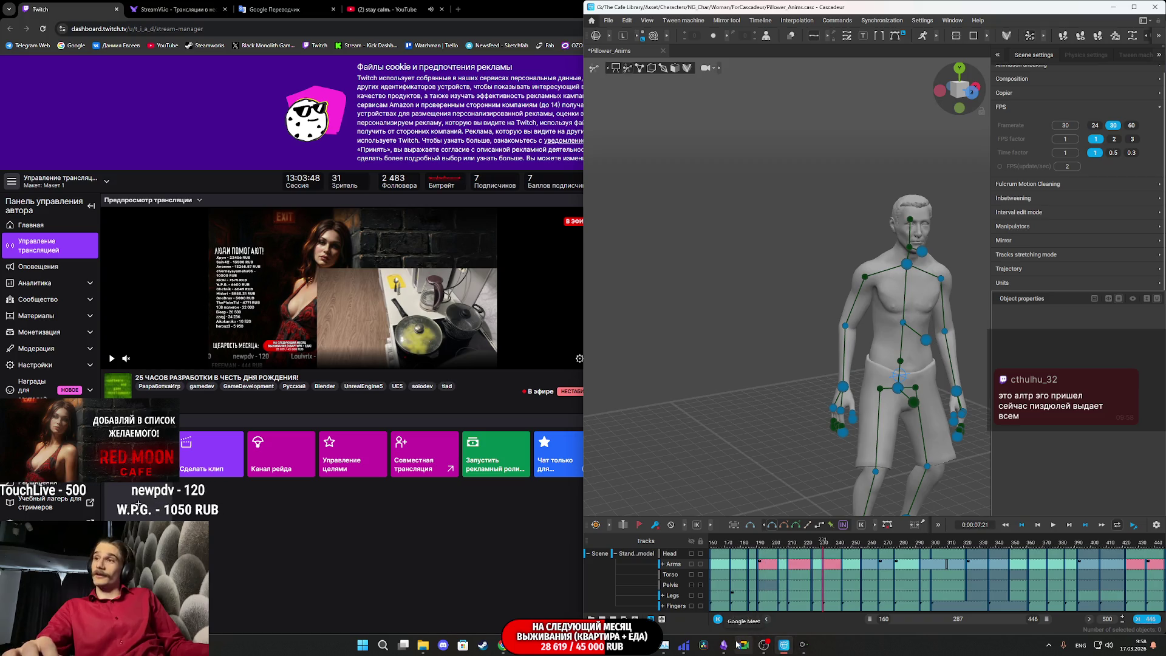
pyautogui.moveTo(718, 652)
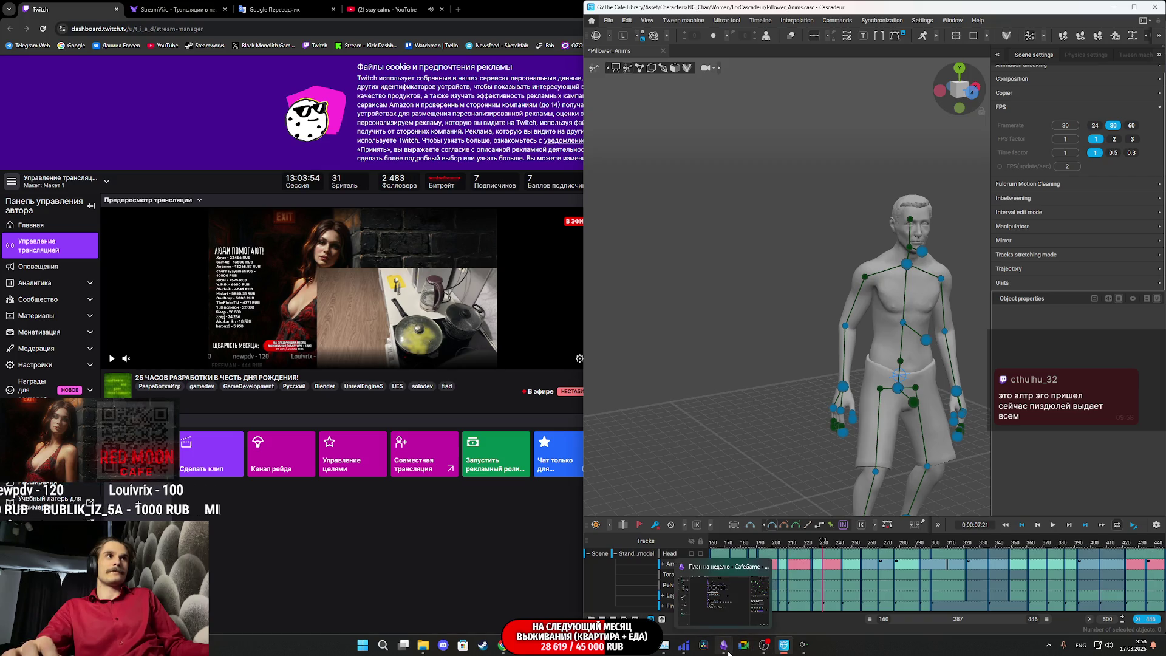
pyautogui.click(788, 652)
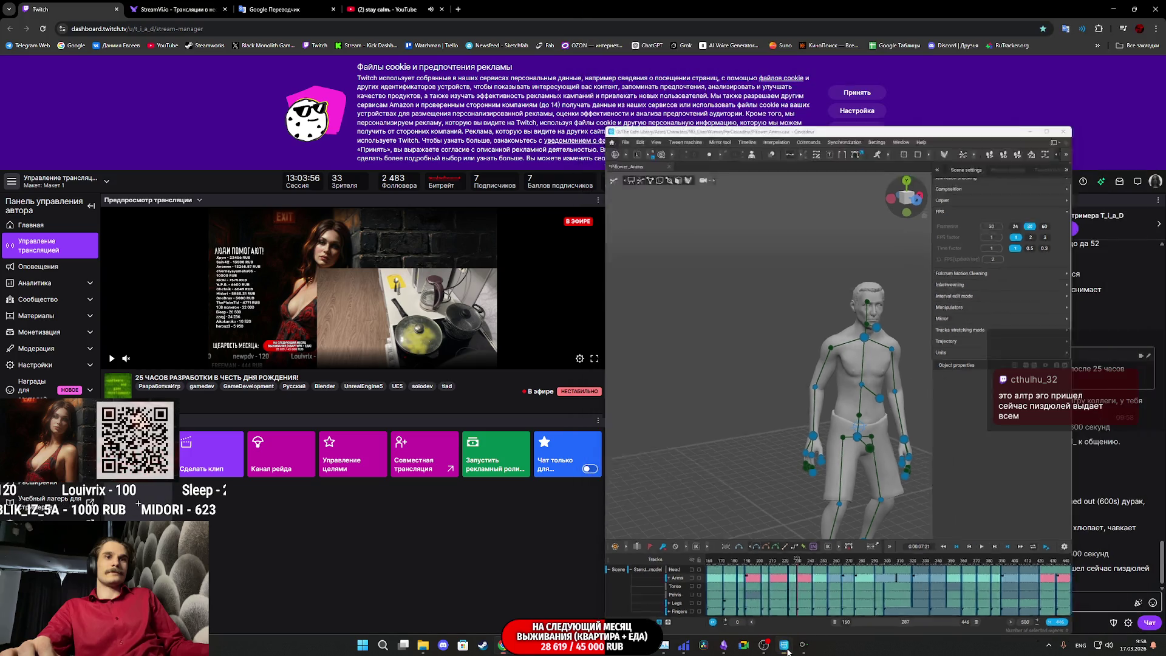
pyautogui.click(787, 652)
# - Scrub the raised-arm motion through frames 360–377, settle on frame 368, and select the left hand controller
pyautogui.hotkey('alt', 'Tab')
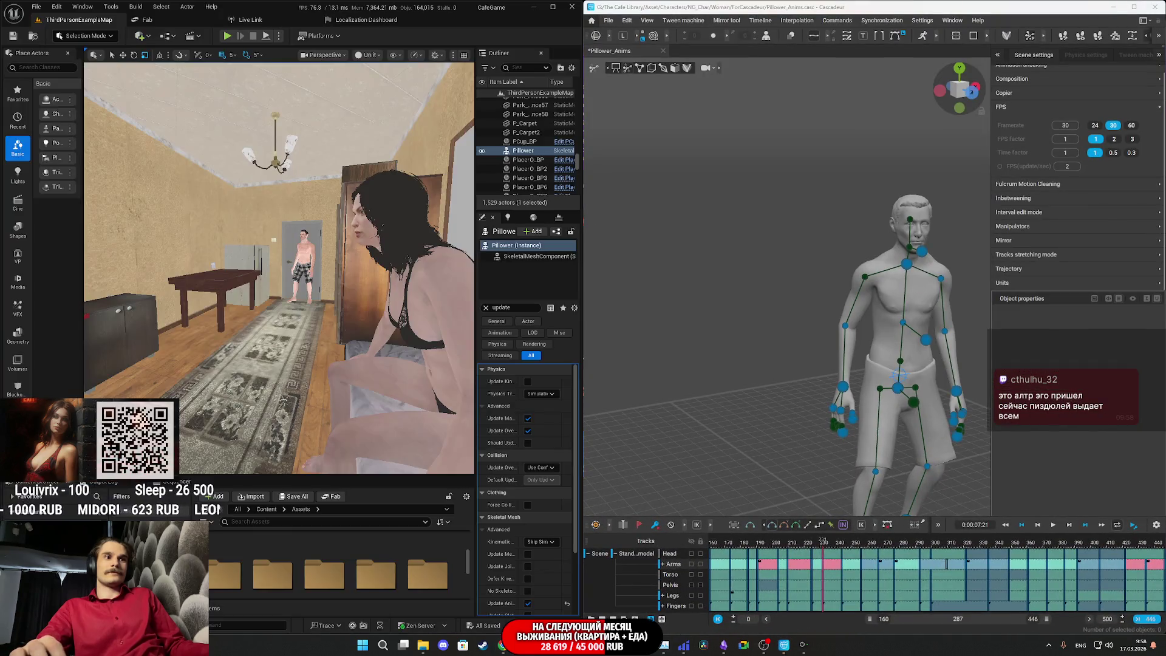
pyautogui.press('space')
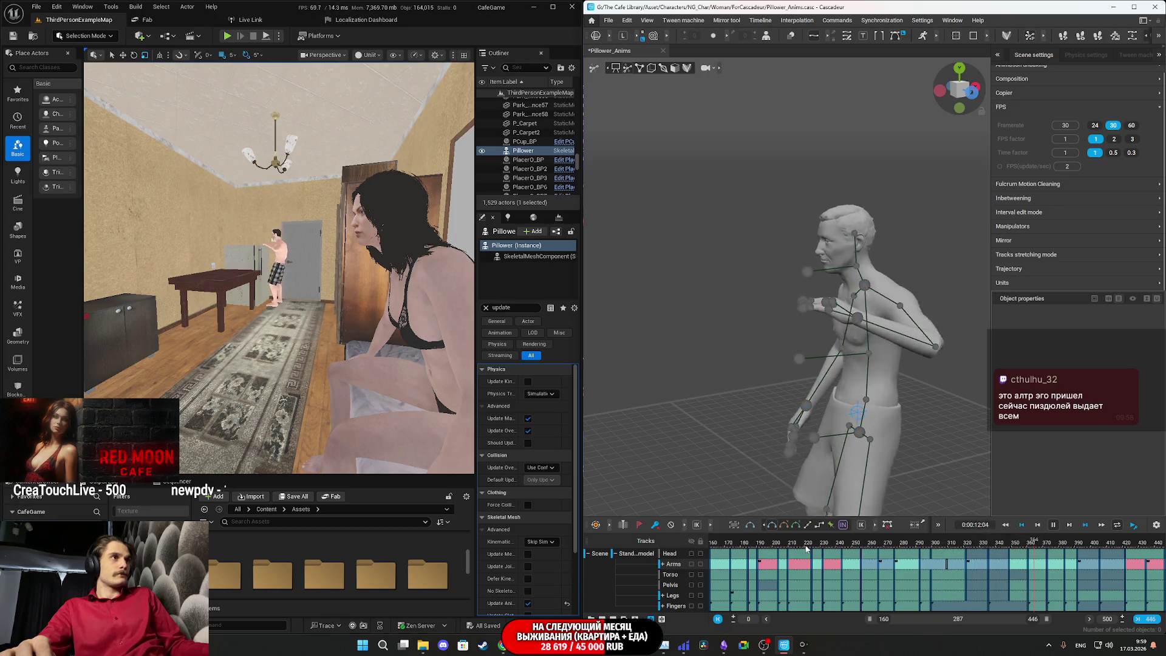
pyautogui.click(1019, 548)
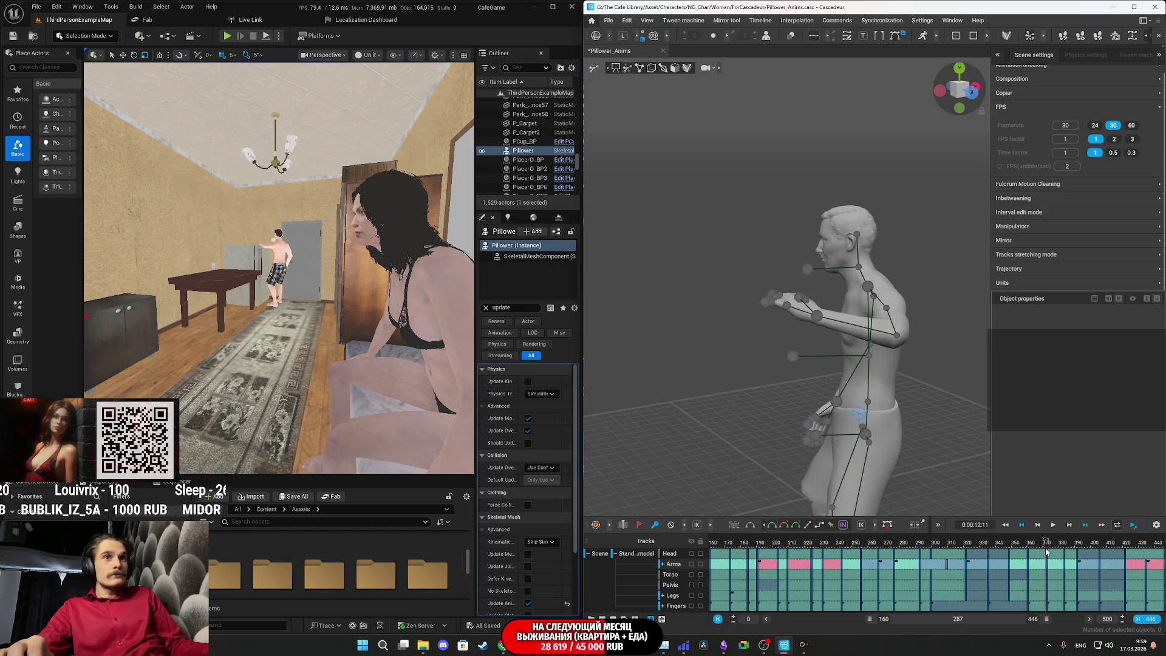
pyautogui.moveTo(1058, 550); pyautogui.dragTo(1038, 546)
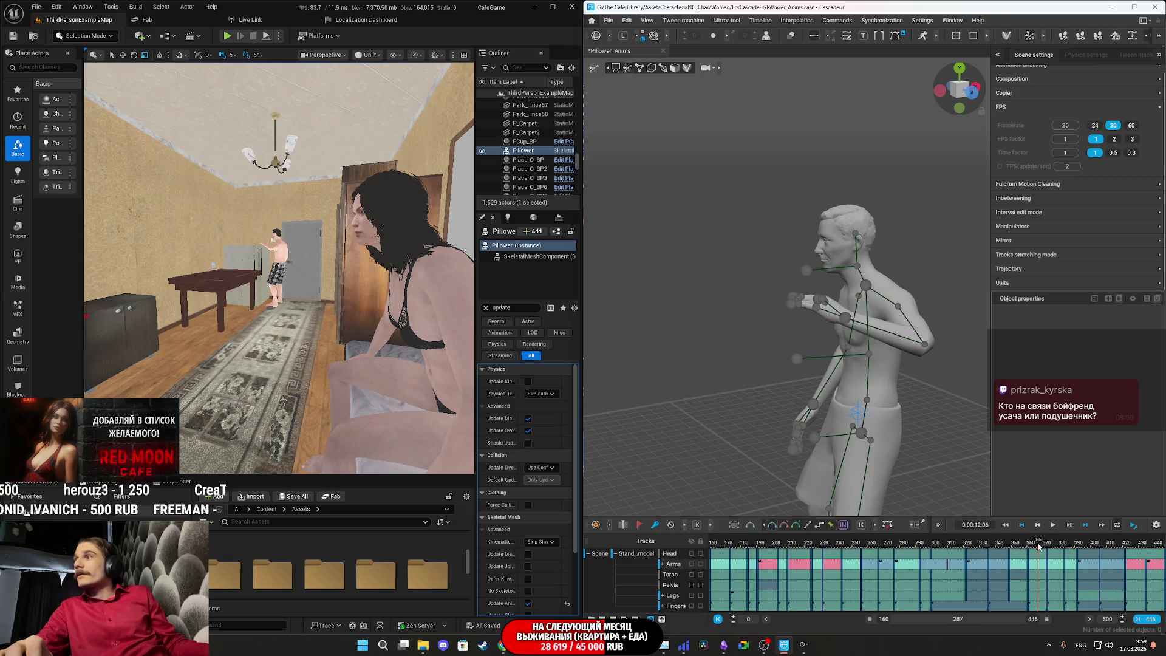
pyautogui.moveTo(1038, 546); pyautogui.dragTo(1027, 558)
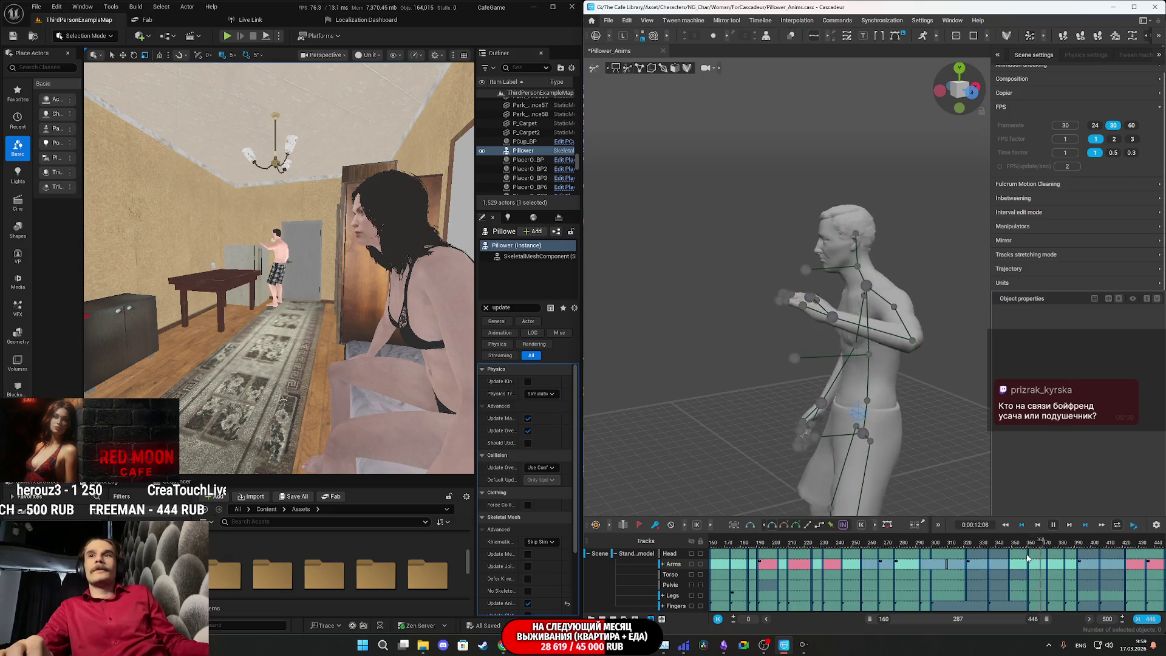
pyautogui.click(1036, 546)
pyautogui.moveTo(1036, 545)
pyautogui.mouseDown()
pyautogui.moveTo(1057, 547)
pyautogui.moveTo(1038, 563)
pyautogui.mouseUp()
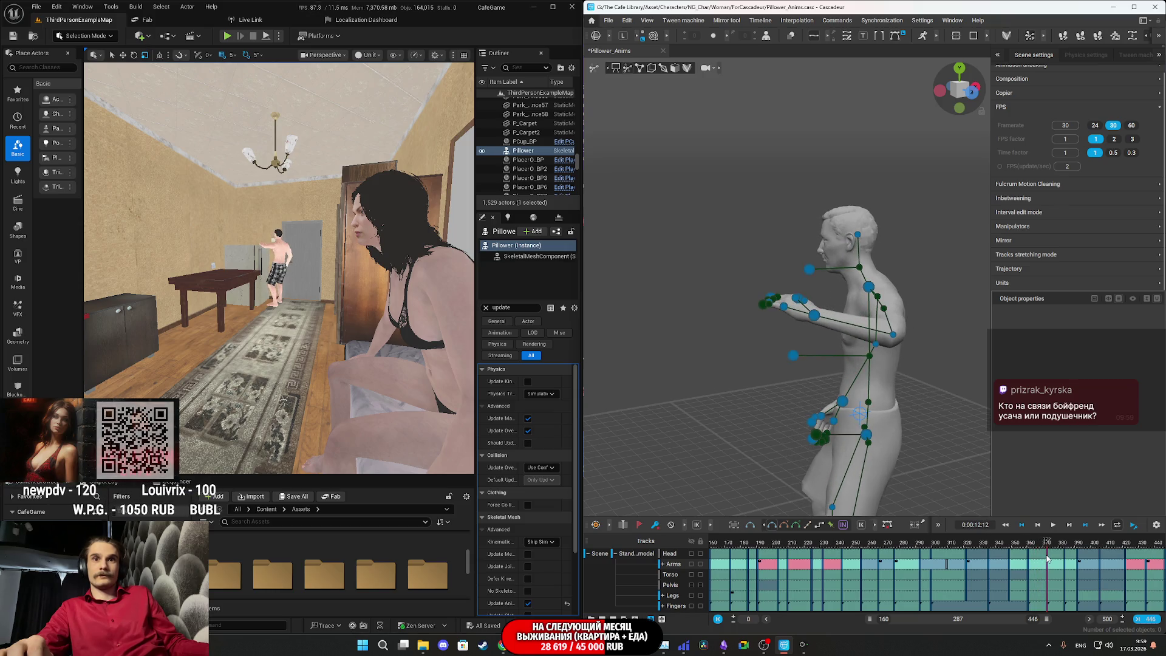
pyautogui.moveTo(1037, 558); pyautogui.dragTo(1047, 560)
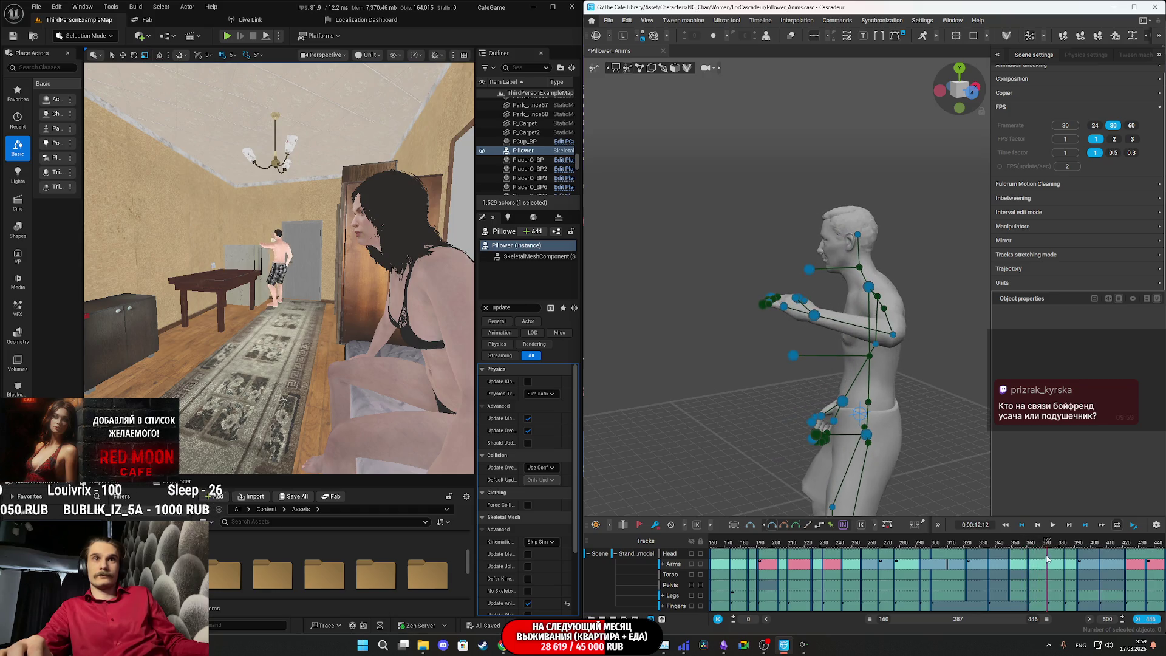
pyautogui.moveTo(877, 413); pyautogui.dragTo(796, 338)
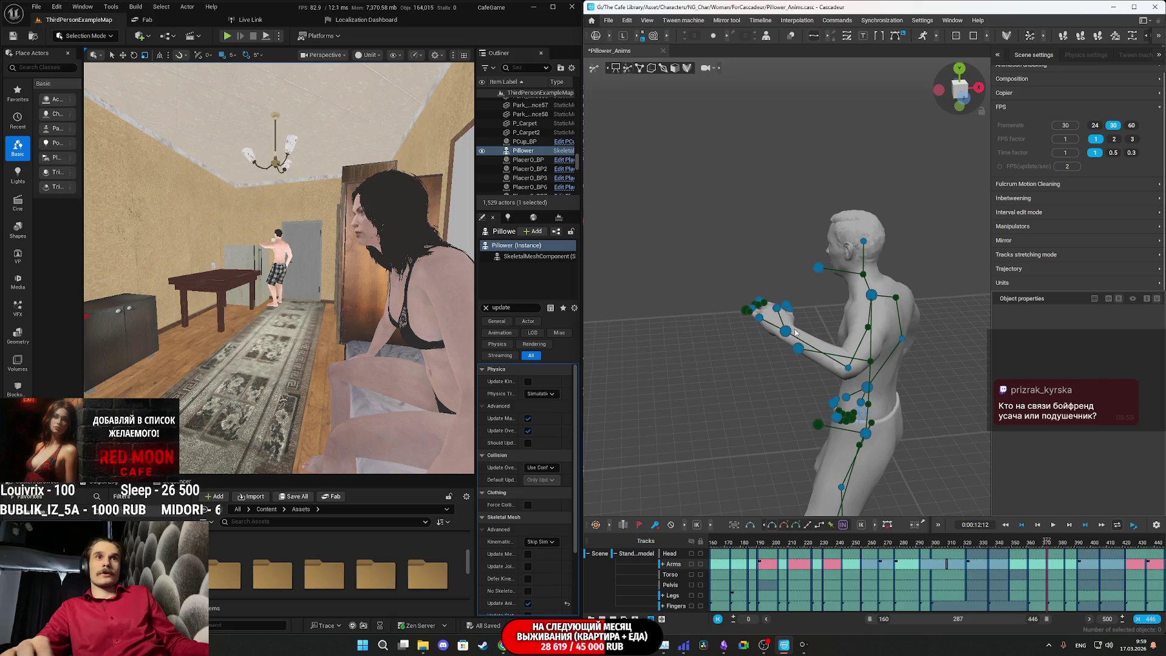
pyautogui.click(788, 334)
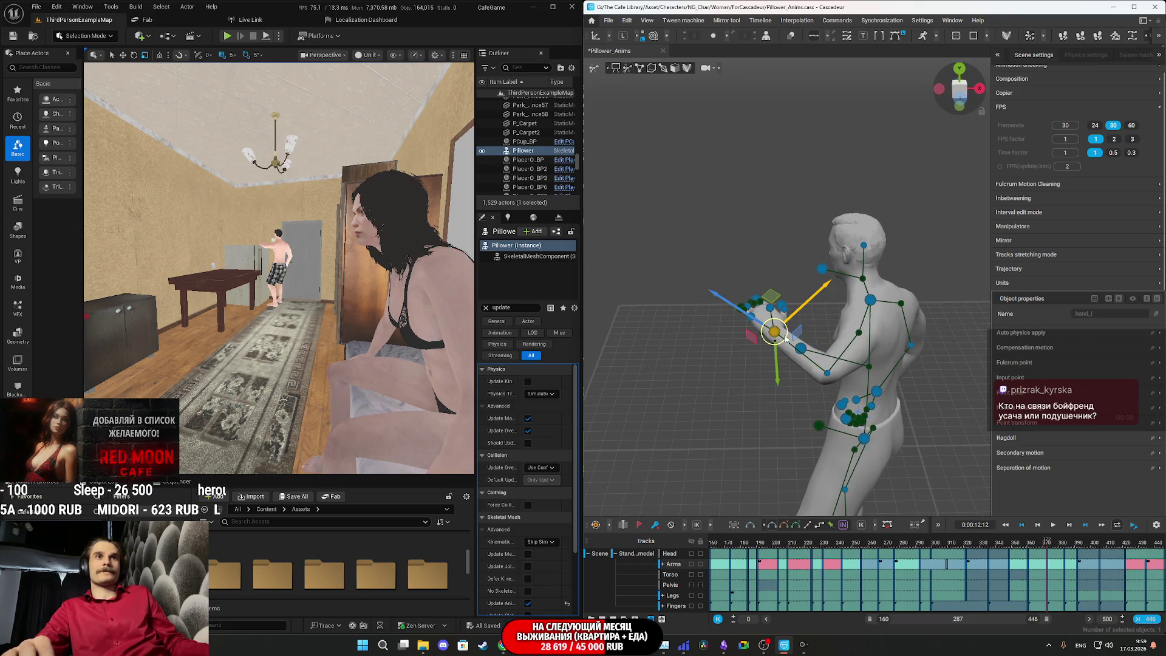
# - Switch transforms to Global space and select the left hand controller
pyautogui.moveTo(852, 326); pyautogui.dragTo(801, 312)
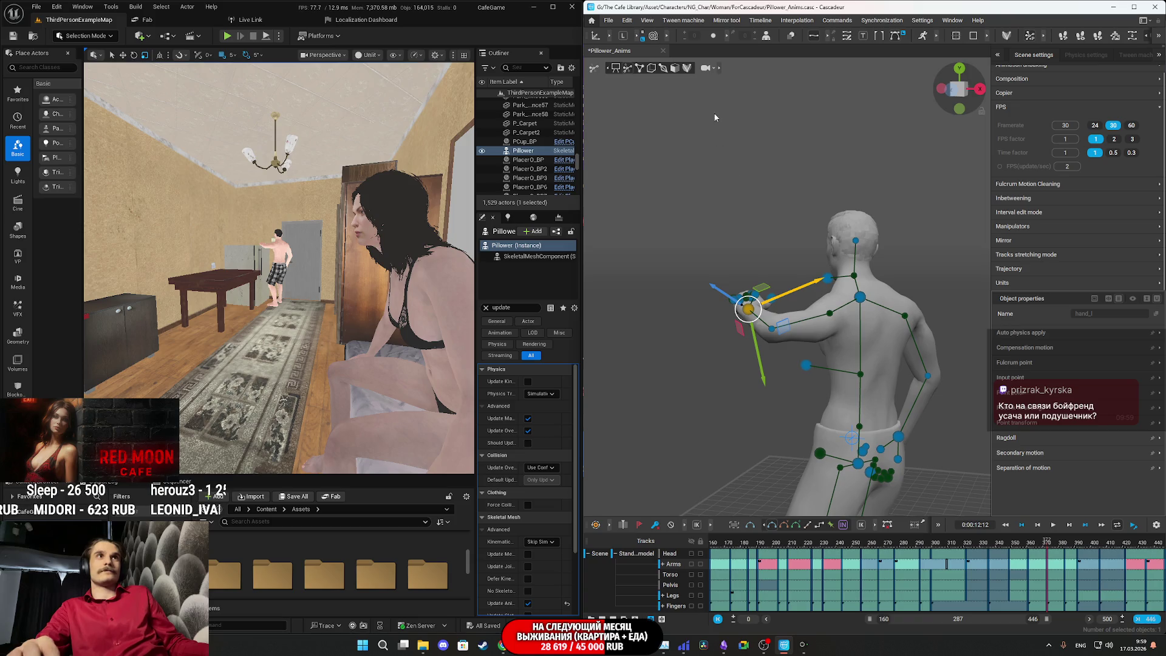
pyautogui.click(622, 35)
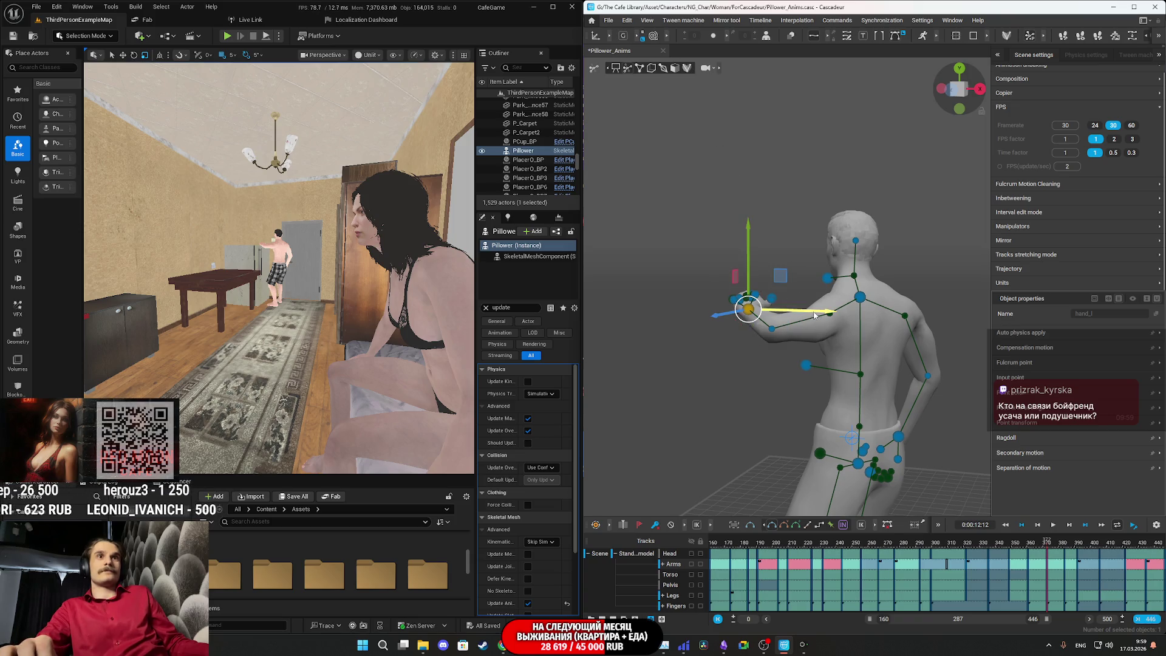
pyautogui.moveTo(832, 313)
pyautogui.mouseDown()
pyautogui.moveTo(856, 409)
pyautogui.moveTo(814, 390)
pyautogui.moveTo(826, 367)
pyautogui.mouseUp()
pyautogui.click(819, 365)
pyautogui.click(785, 323)
pyautogui.moveTo(784, 323); pyautogui.dragTo(863, 341)
# - Nudge the left hand slightly along X and replay the animation to check it
pyautogui.moveTo(822, 289)
pyautogui.mouseDown()
pyautogui.moveTo(831, 284)
pyautogui.moveTo(917, 413)
pyautogui.mouseUp()
pyautogui.press('space')
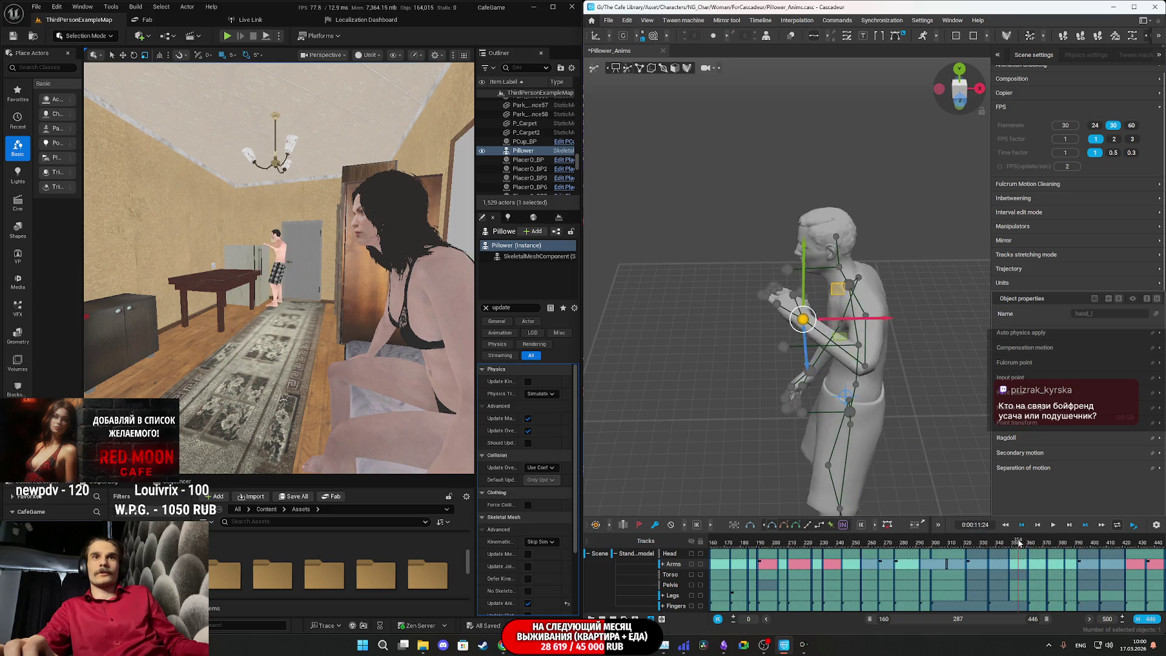
pyautogui.press('space')
pyautogui.press('space')
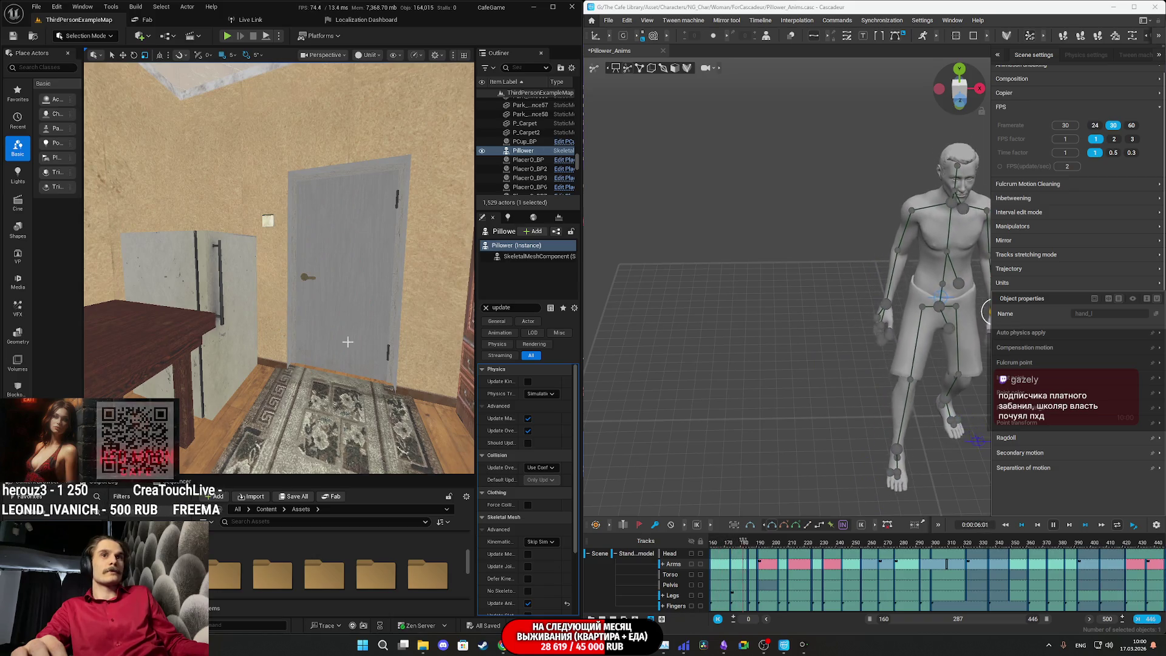
# - Stop playback, collapse the tracks into one row, scrub to the end, and save with Ctrl+S
pyautogui.press('space')
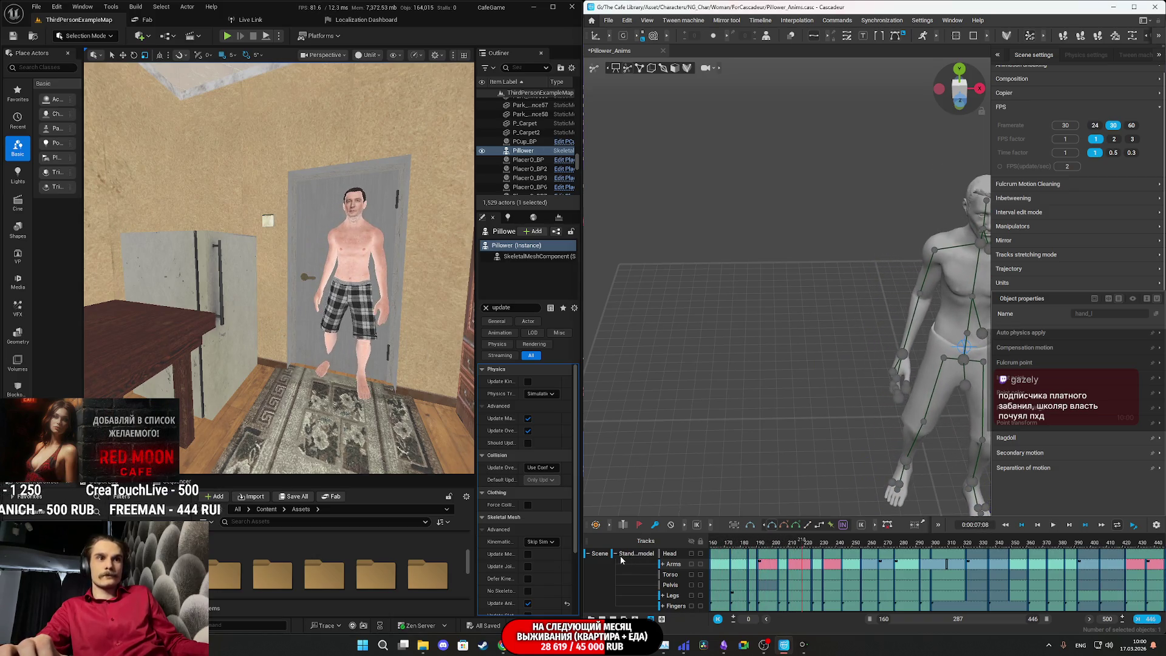
pyautogui.click(717, 550)
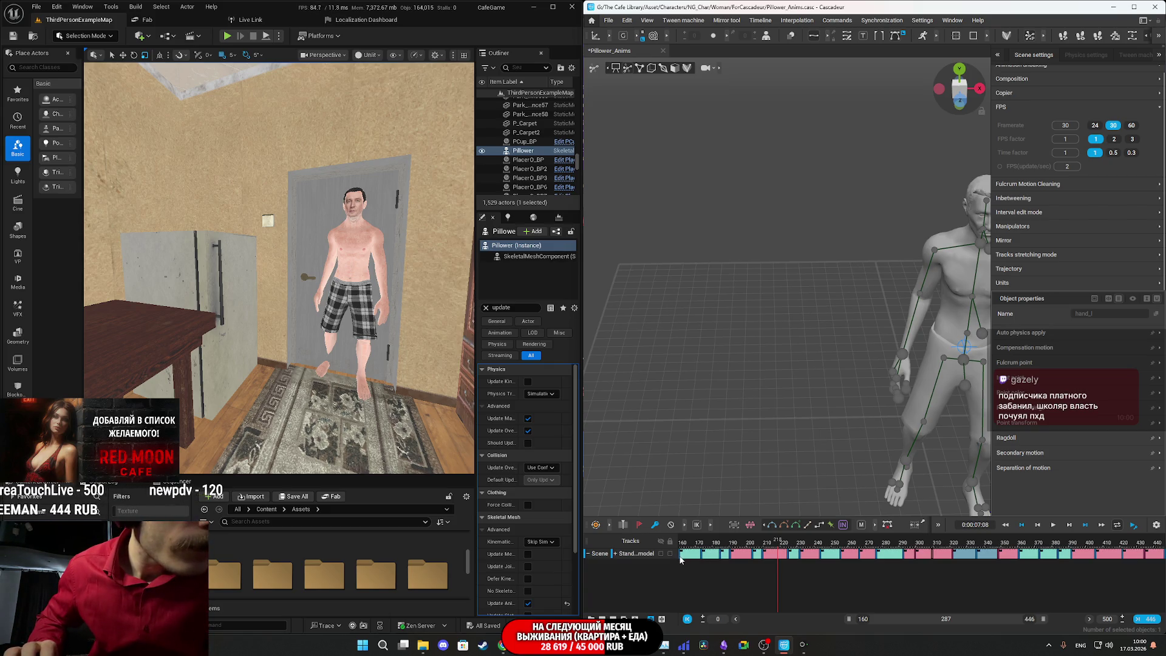
pyautogui.moveTo(679, 560)
pyautogui.mouseDown()
pyautogui.moveTo(1161, 588)
pyautogui.moveTo(1165, 578)
pyautogui.mouseUp()
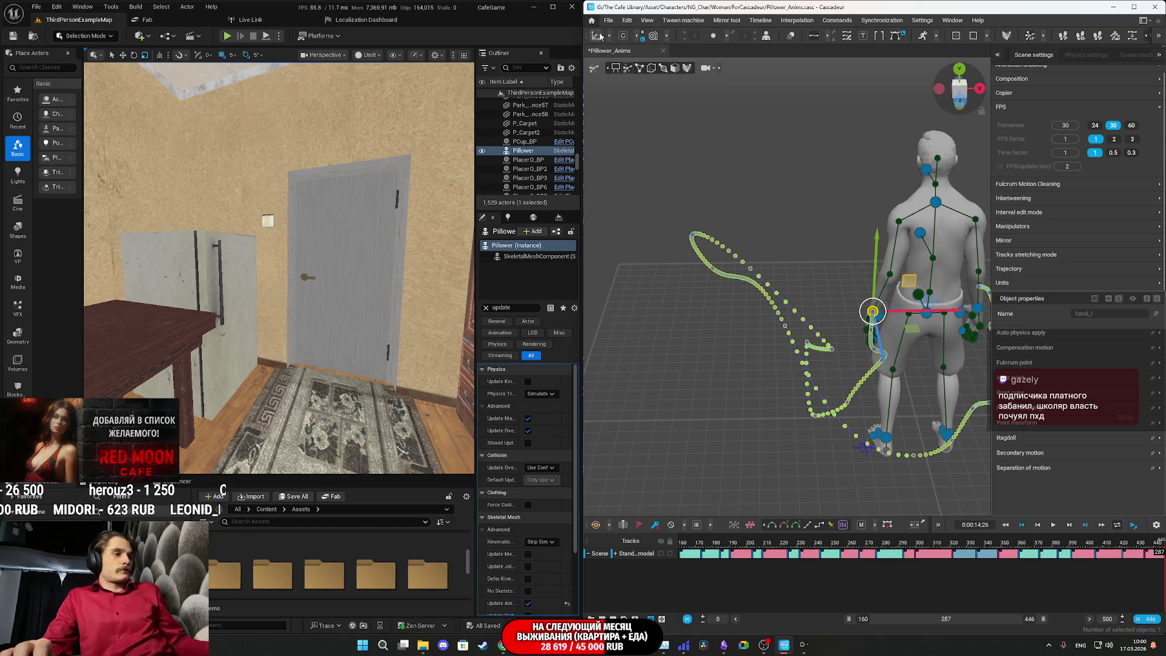
pyautogui.hotkey('ctrl', 's')
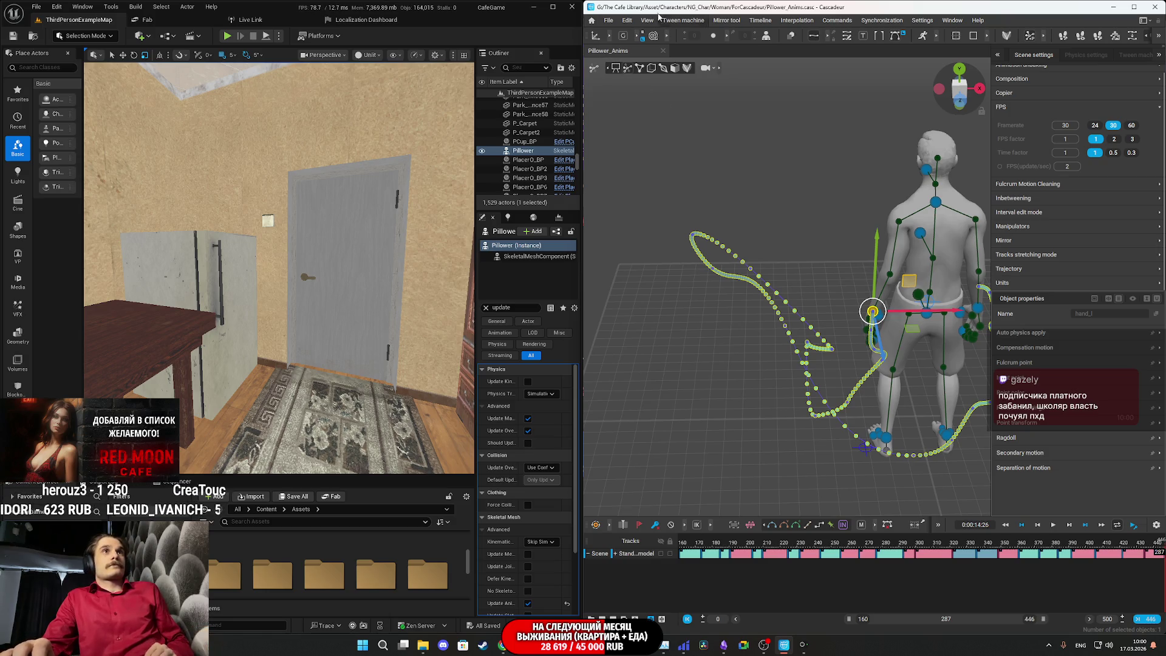
pyautogui.click(610, 19)
# - Choose FBX/DAE export and confirm FBX as the format
pyautogui.moveTo(644, 121)
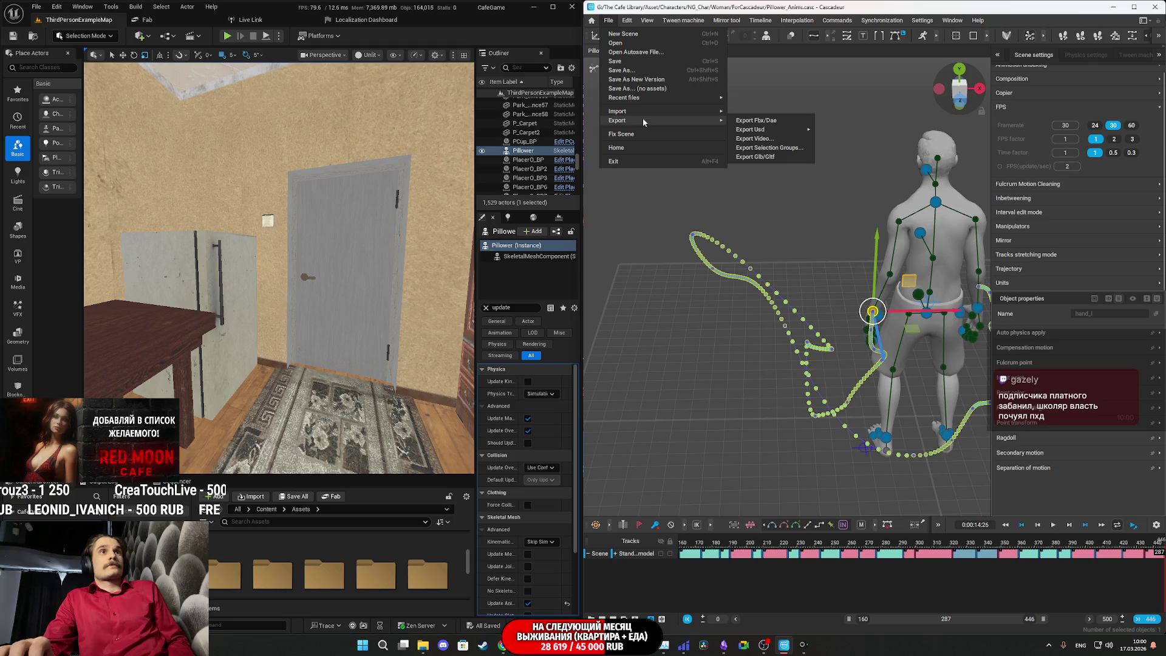
pyautogui.click(777, 120)
pyautogui.click(575, 418)
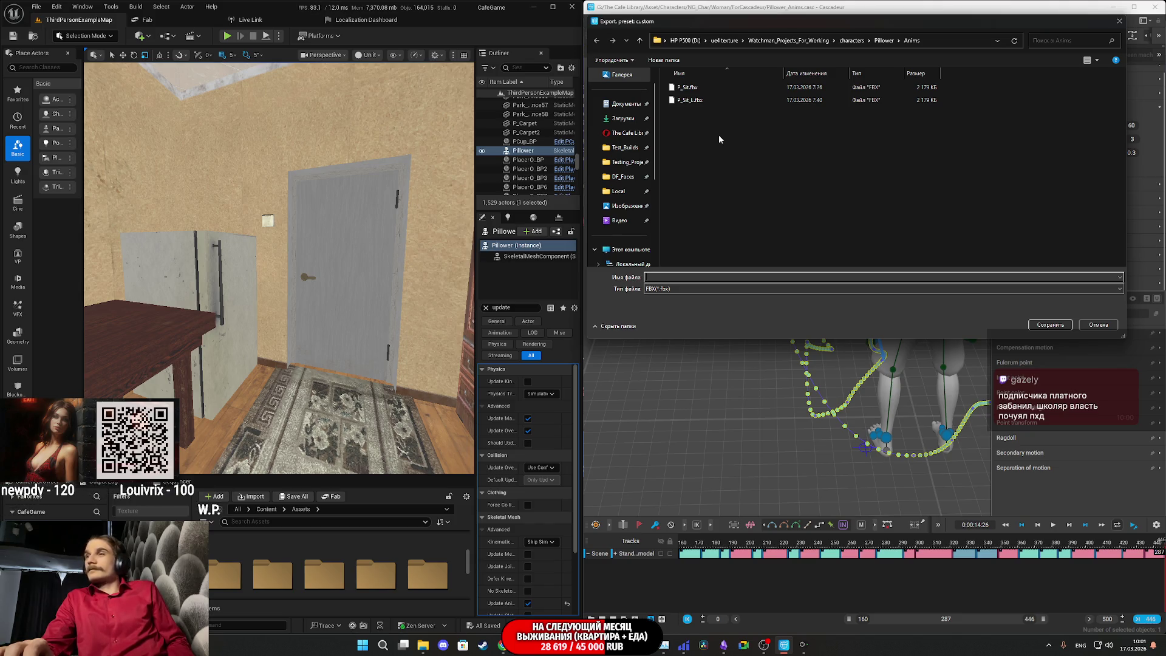
# - Name the export P_Scene_TakeP.fbx in the Pillower Anims folder and save it
pyautogui.click(691, 101)
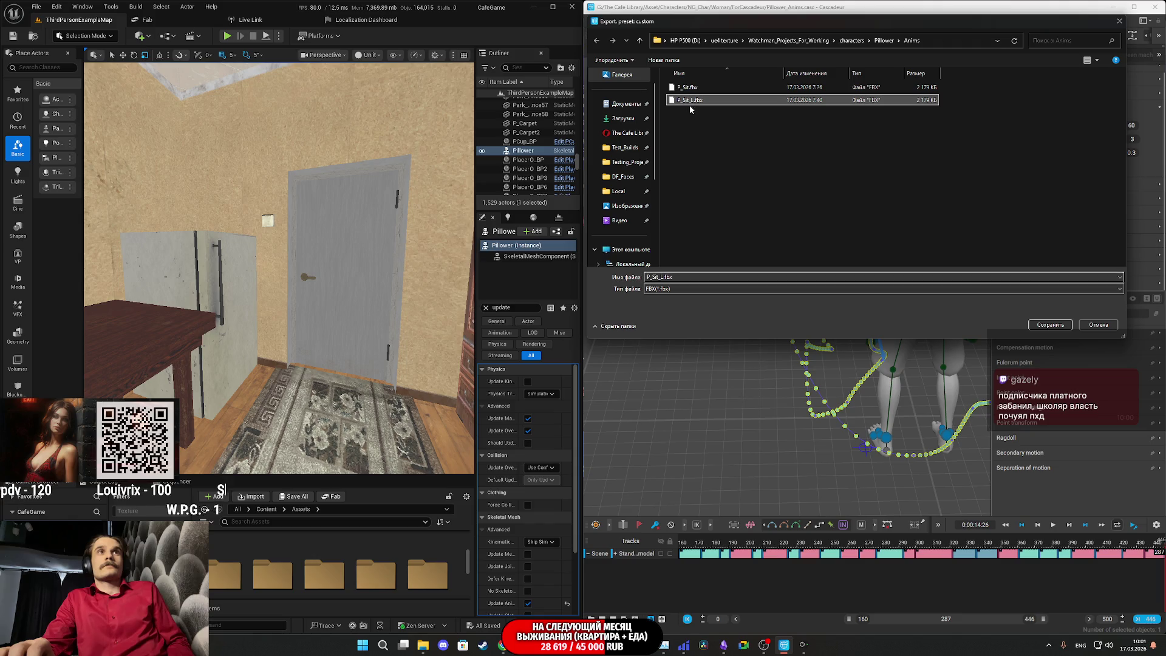
pyautogui.doubleClick(679, 276)
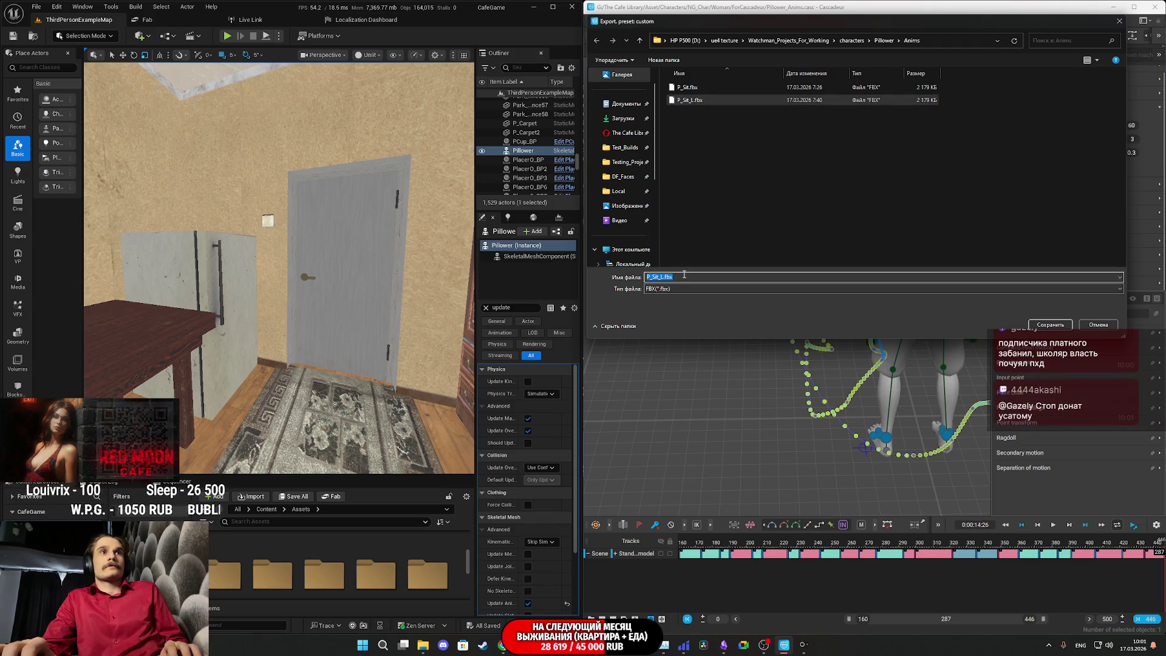
pyautogui.write('P_')
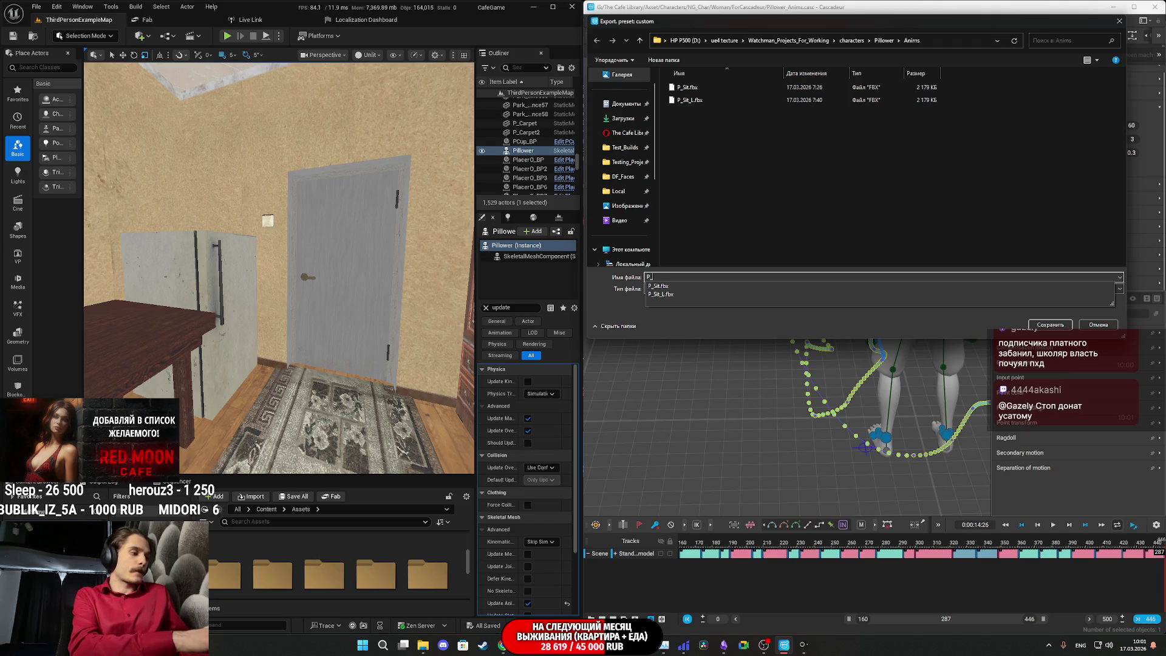
pyautogui.write('CS')
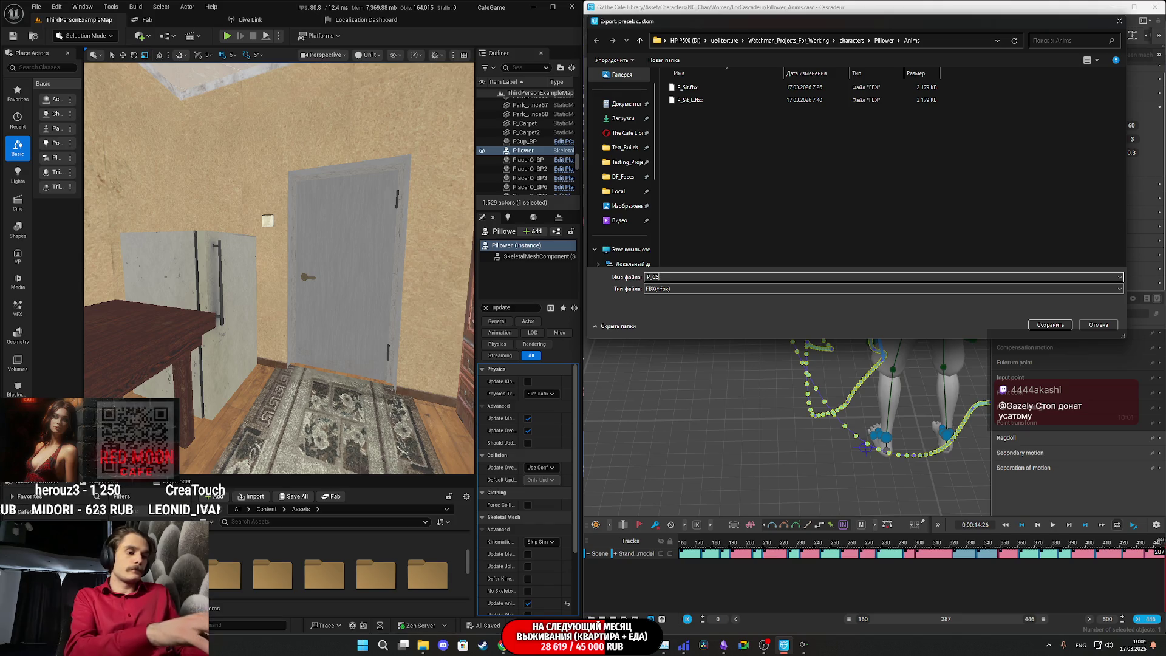
pyautogui.press('BackSpace')
pyautogui.press('BackSpace')
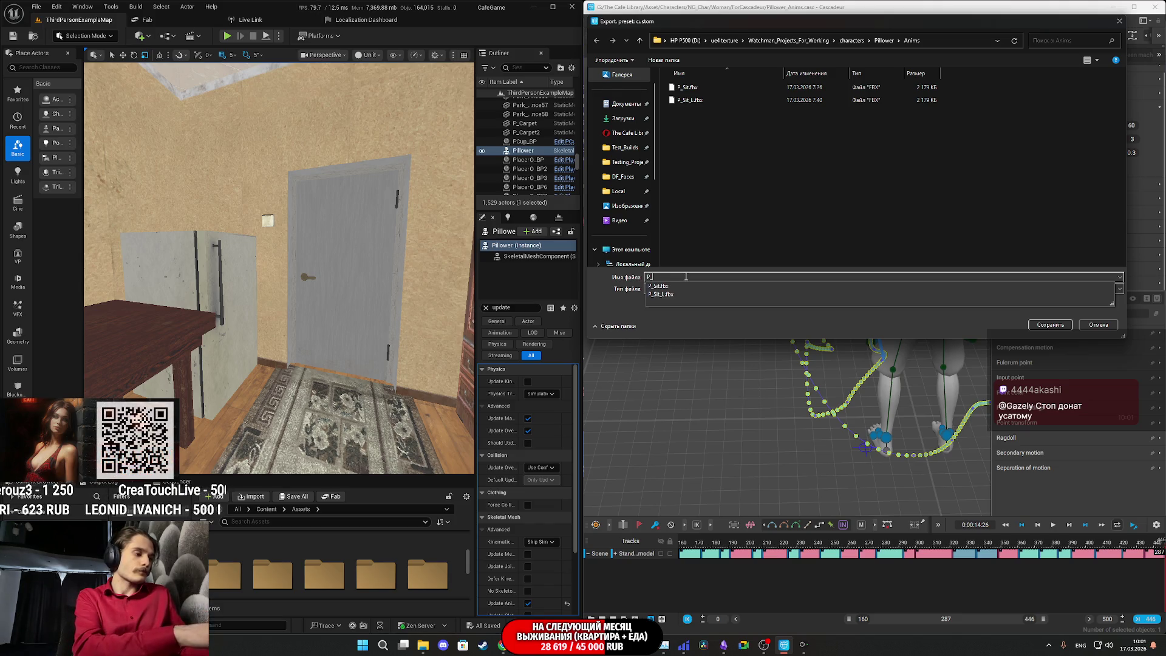
pyautogui.write('Scene_TakePillow')
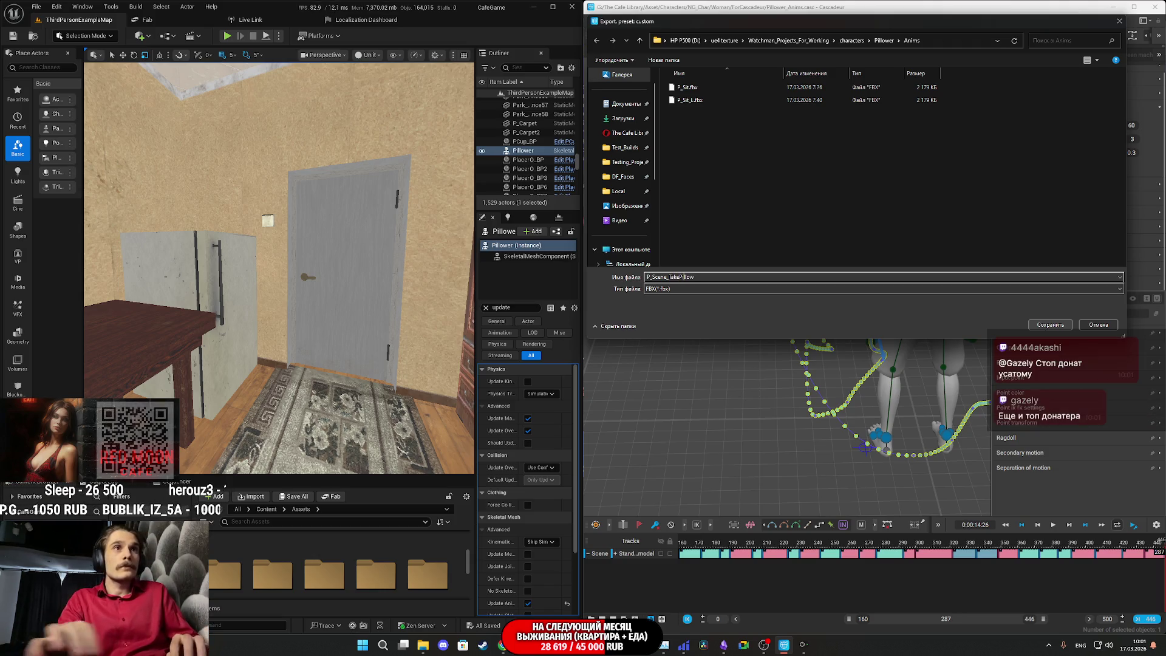
pyautogui.press('BackSpace')
pyautogui.press('BackSpace')
pyautogui.press('BackSpace')
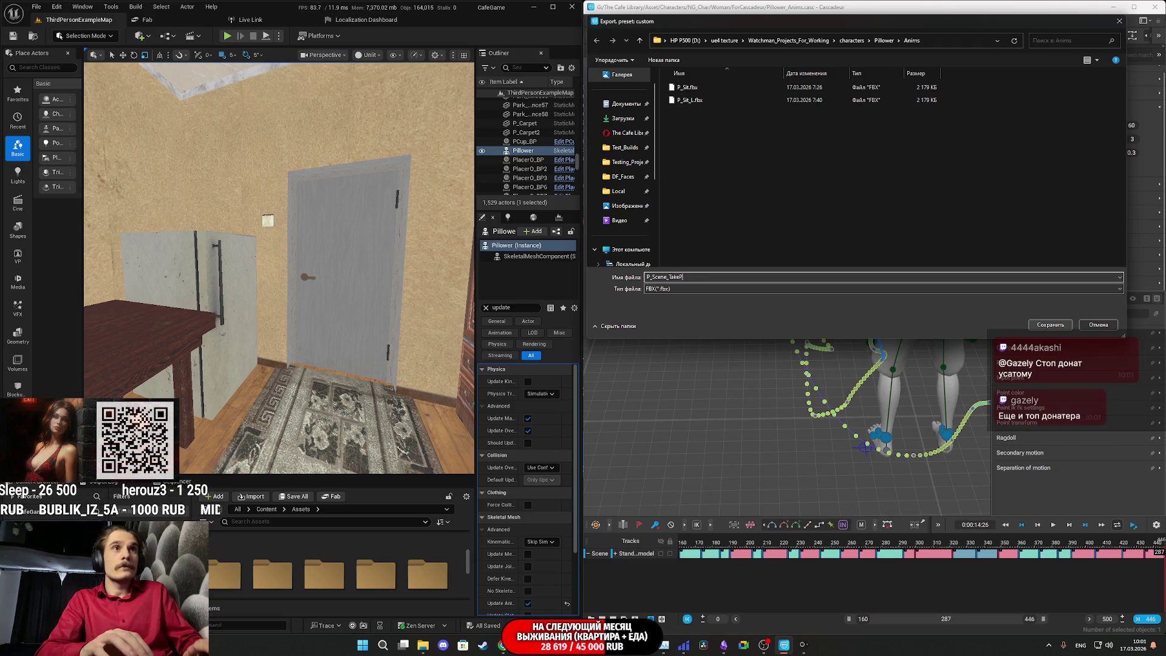
pyautogui.click(1060, 326)
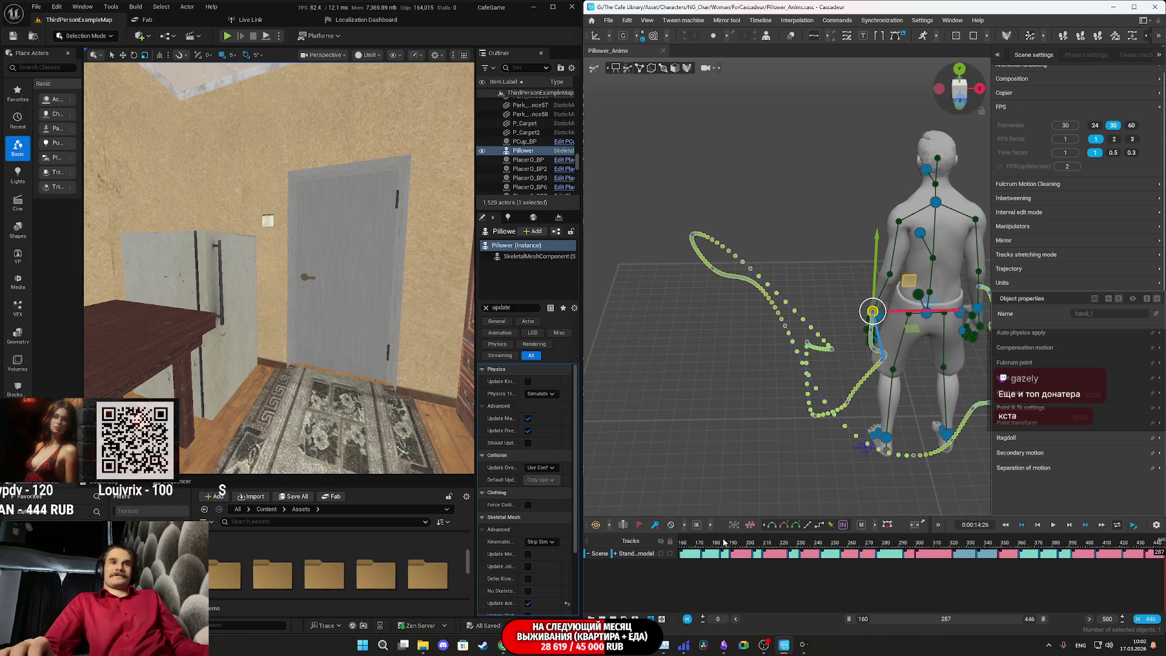
pyautogui.click(704, 545)
pyautogui.press('space')
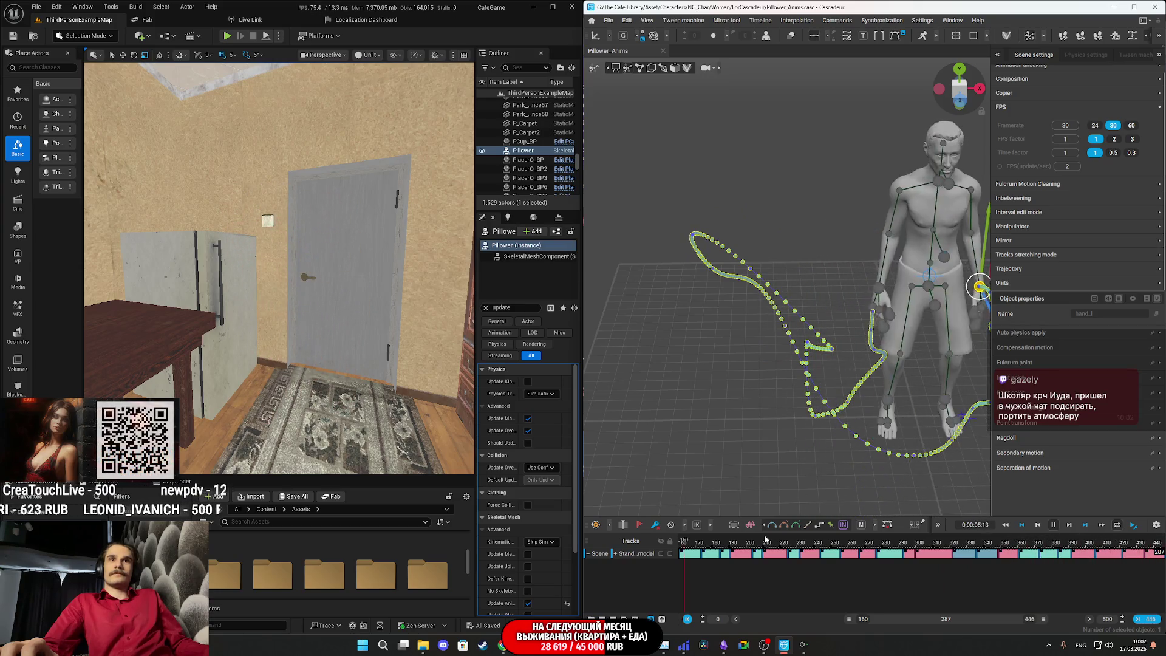
pyautogui.press('space')
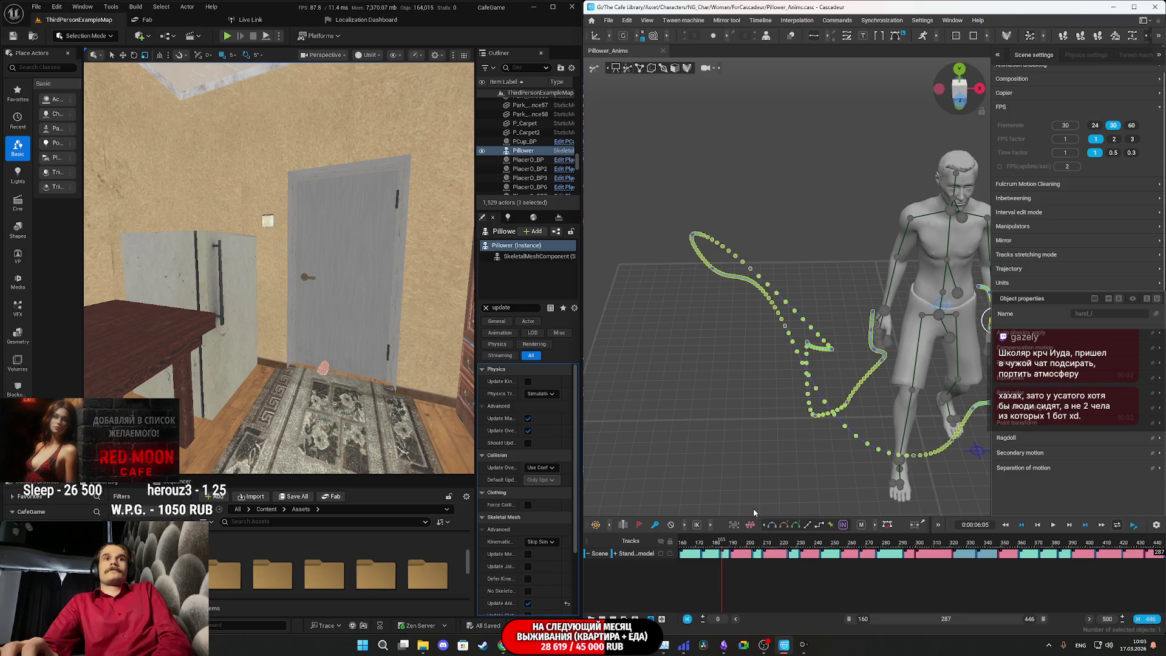
pyautogui.scroll(1, 429, 581)
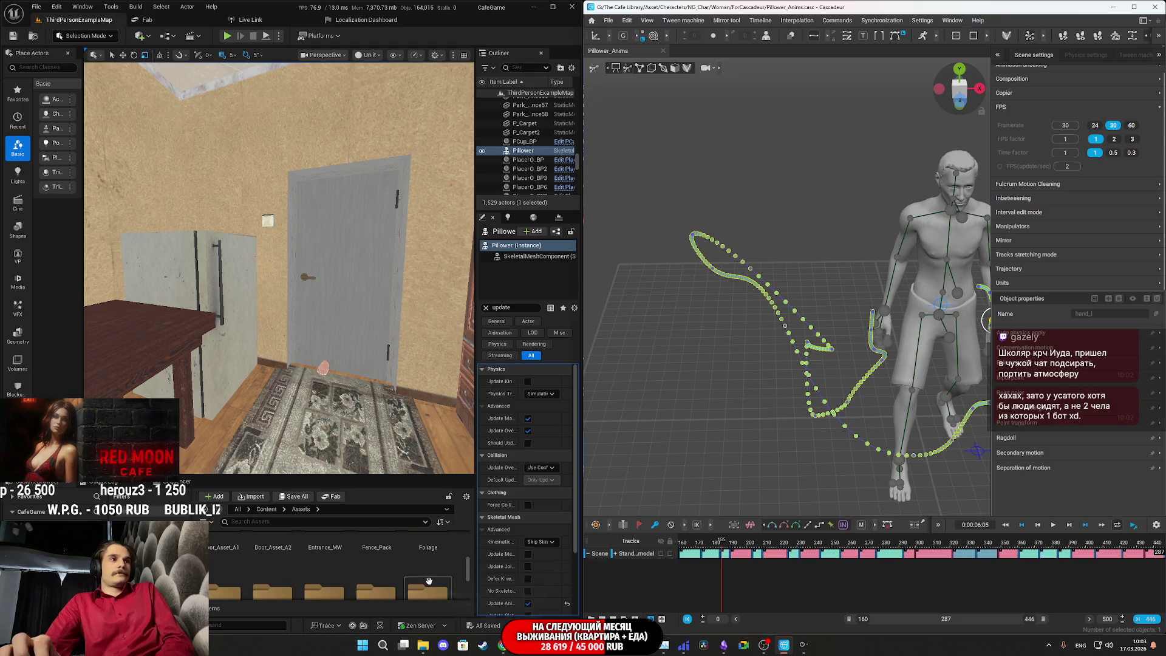
# - Open the Pillower Anim folder and drop in P_Scene_TakeP.fbx
pyautogui.click(205, 509)
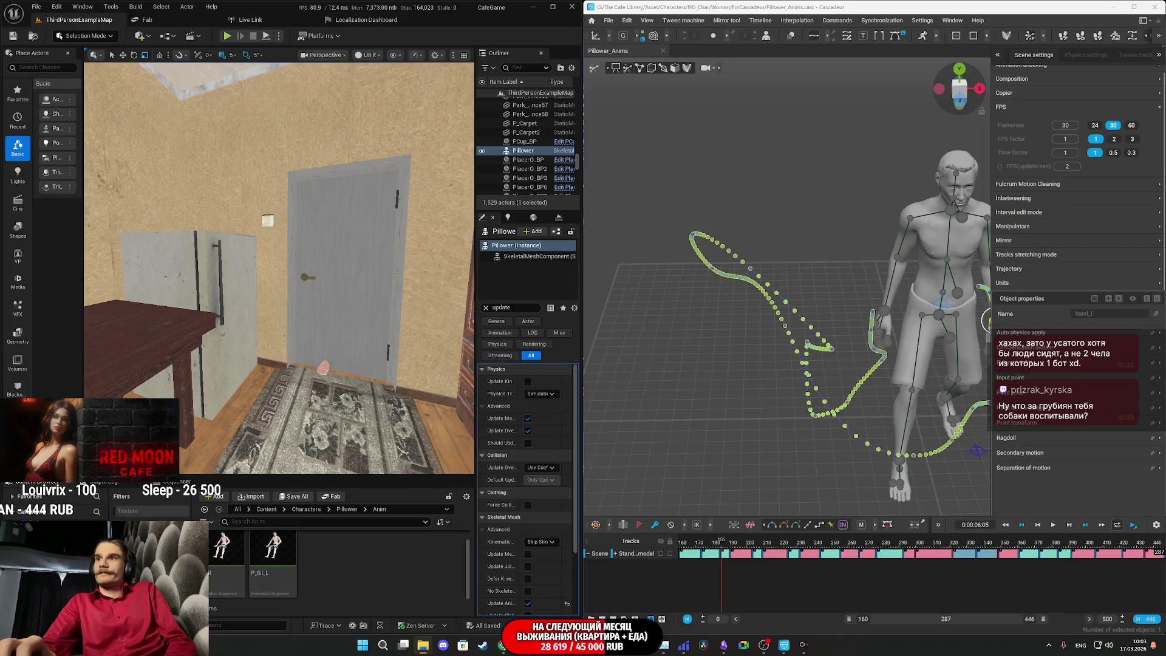
pyautogui.moveTo(0, 560); pyautogui.dragTo(373, 560)
pyautogui.scroll(-5, 620, 410)
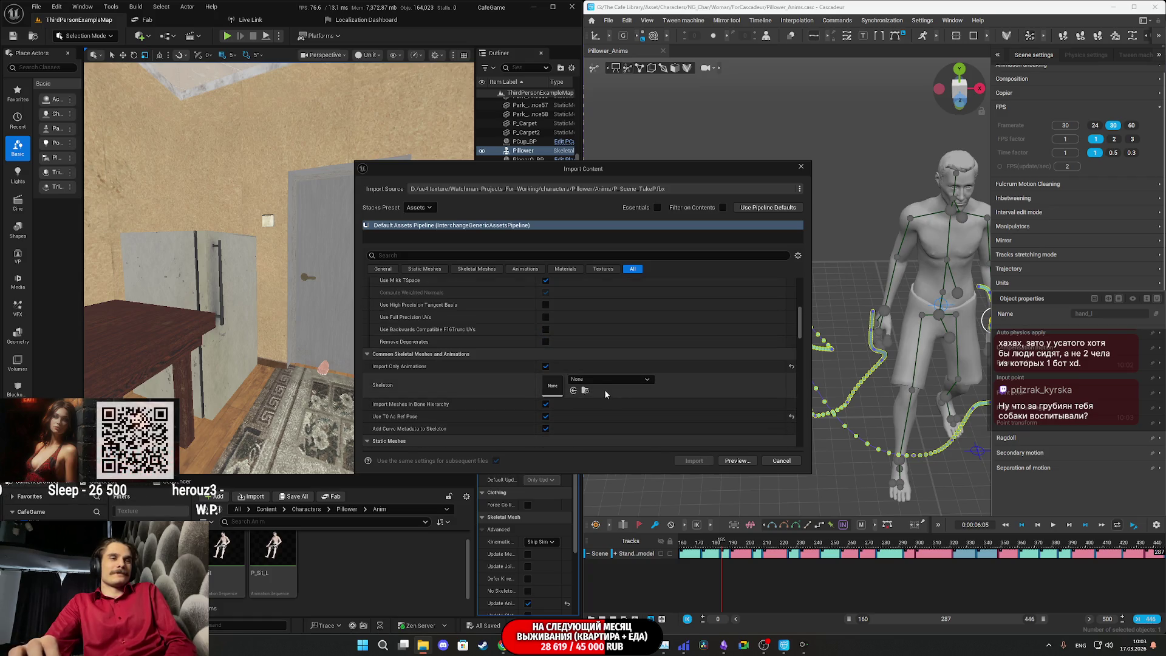
# - Set the skeleton to Pillower_Skeleton, import, and open the new P_Scene_TakeP animation
pyautogui.click(598, 379)
pyautogui.scroll(-3, 648, 536)
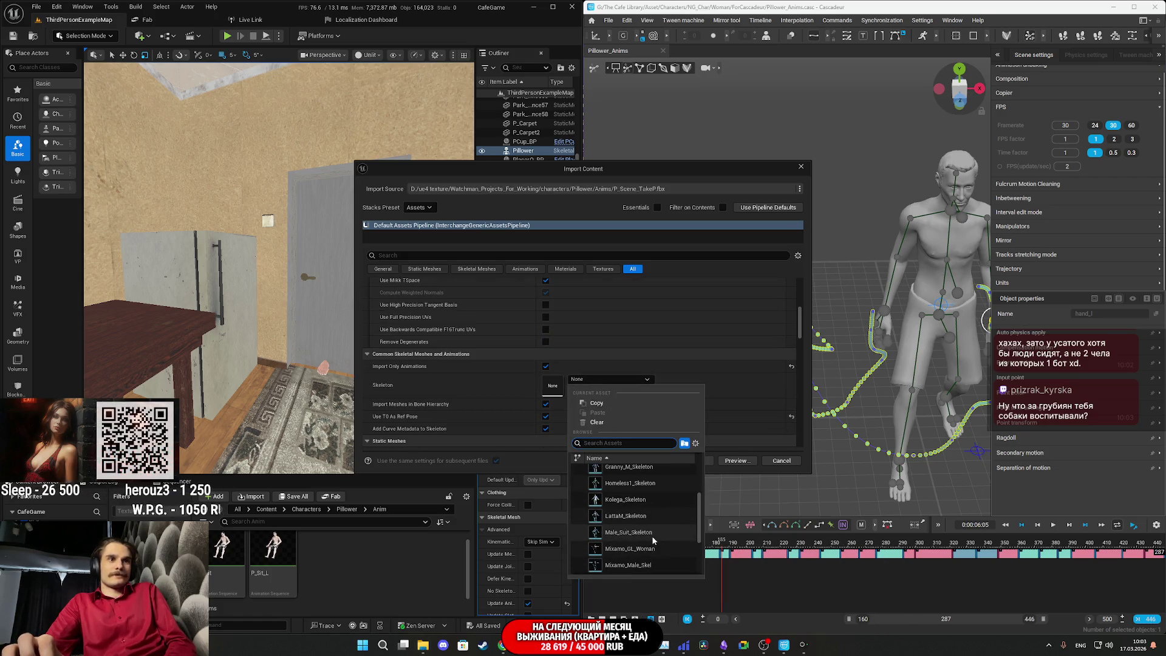
pyautogui.scroll(1, 653, 507)
pyautogui.scroll(-3, 651, 506)
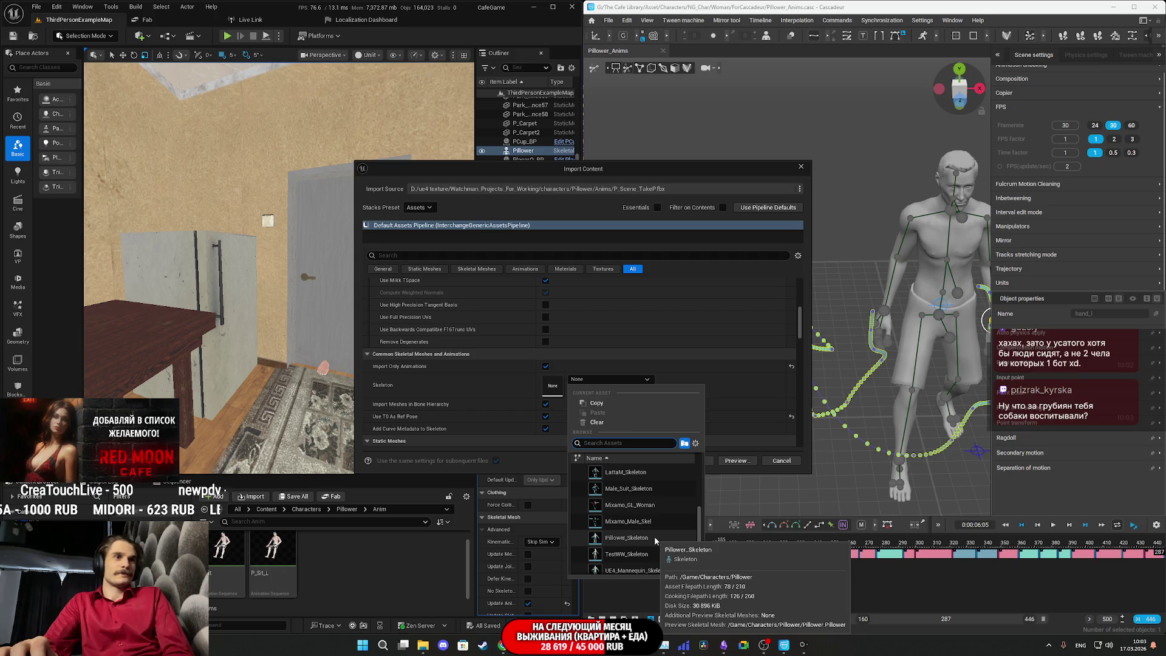
pyautogui.click(632, 538)
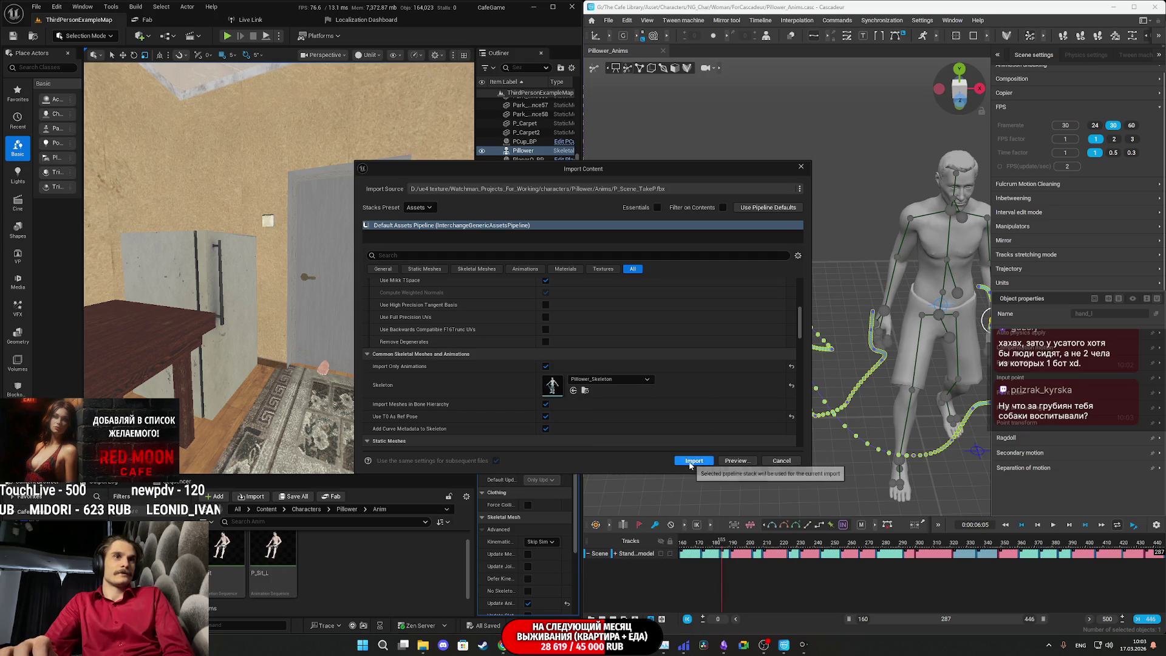
pyautogui.click(692, 461)
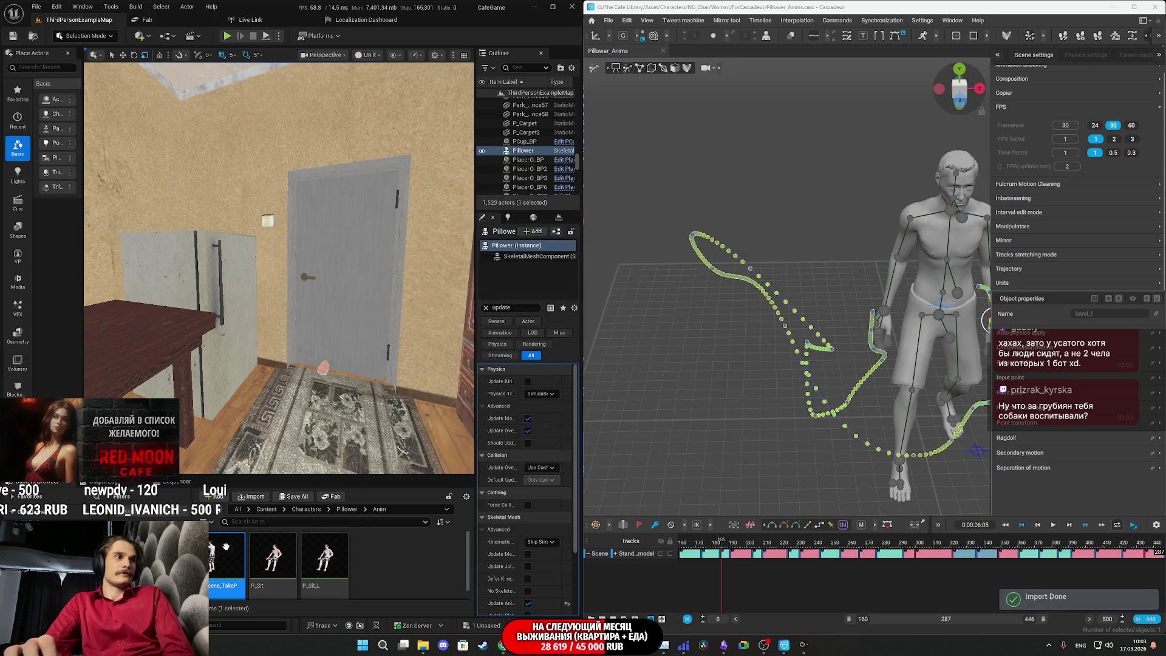
pyautogui.doubleClick(230, 546)
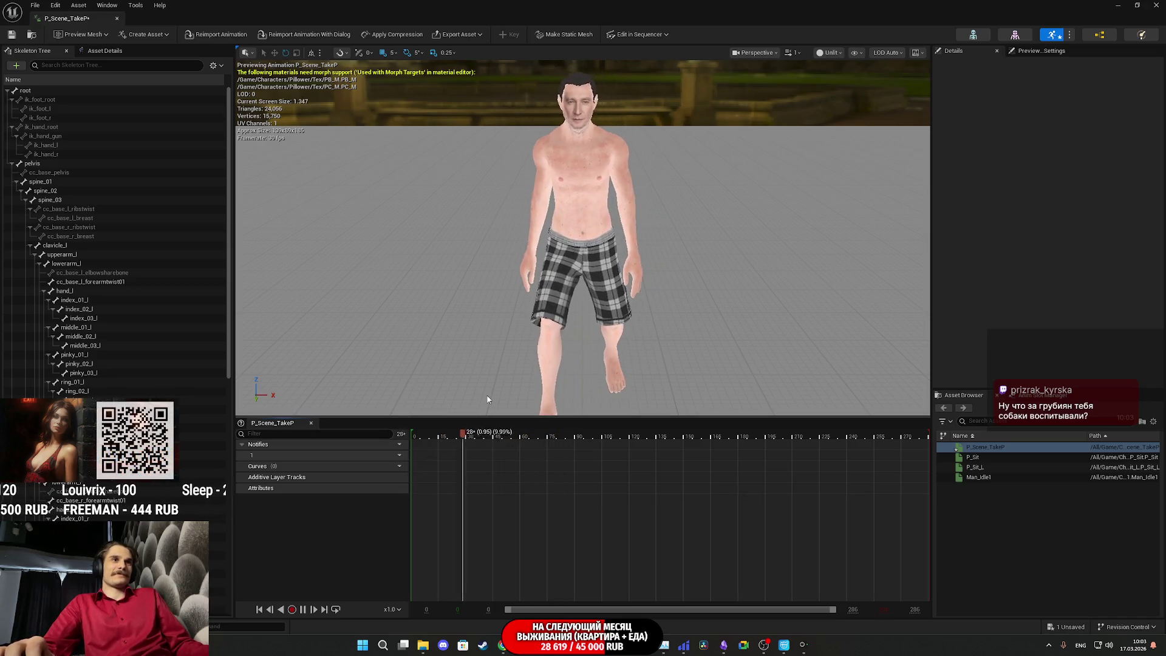
pyautogui.moveTo(487, 395); pyautogui.dragTo(487, 370)
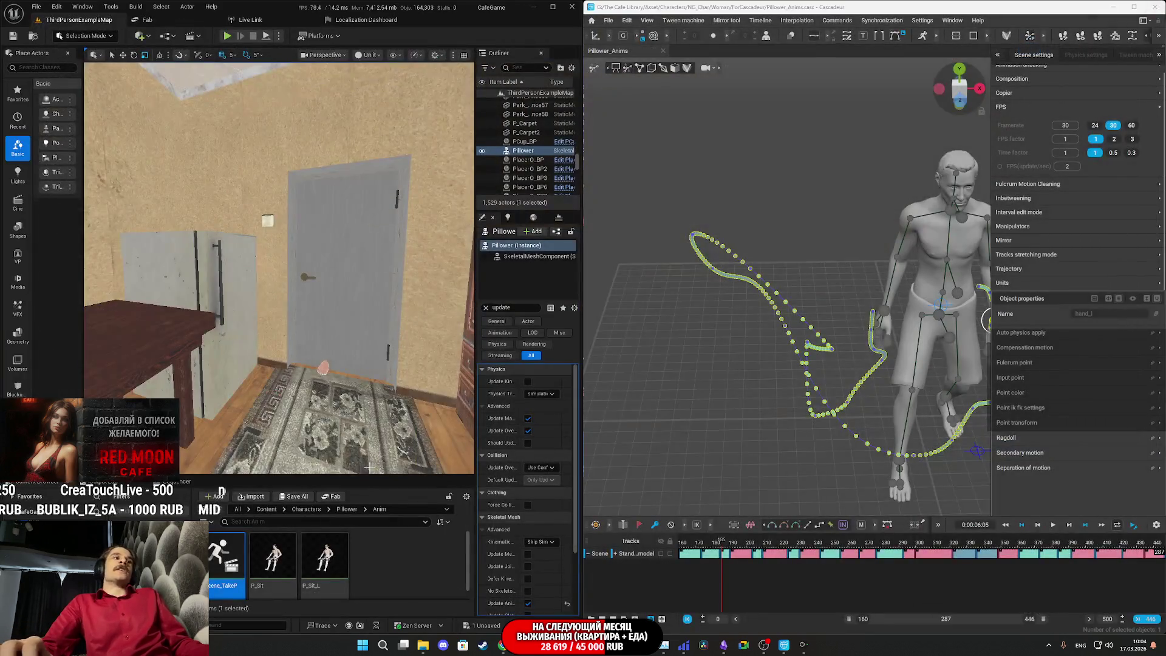
pyautogui.click(290, 497)
# - Confirm saving the new animation asset, then start the animation playing
pyautogui.click(659, 424)
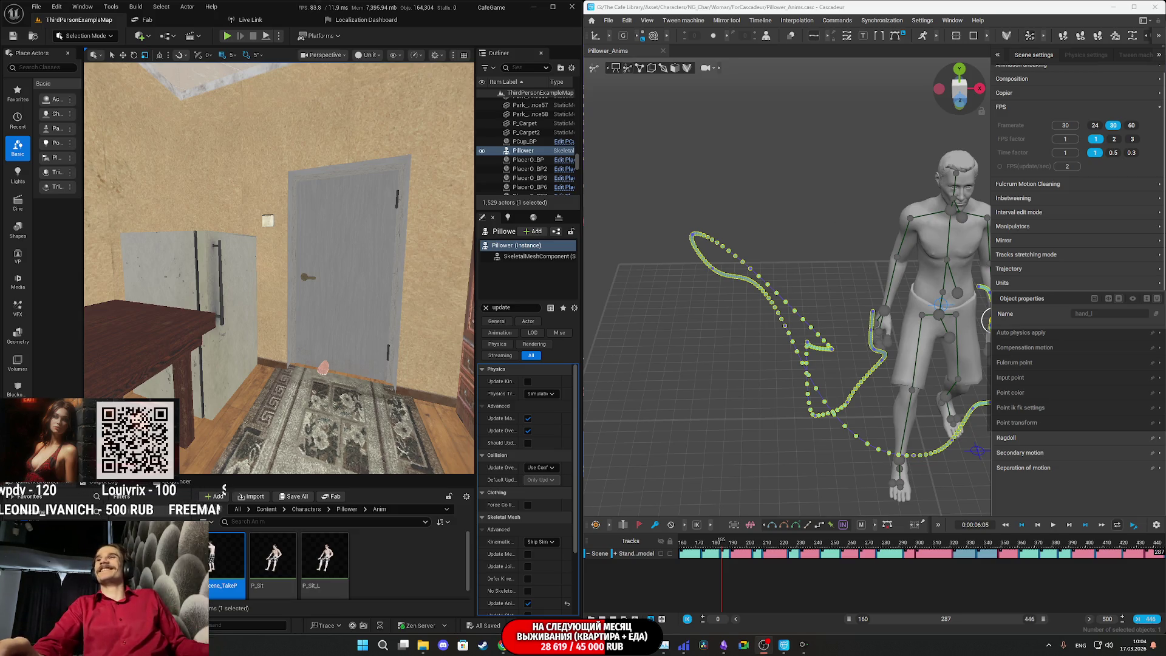
pyautogui.press('space')
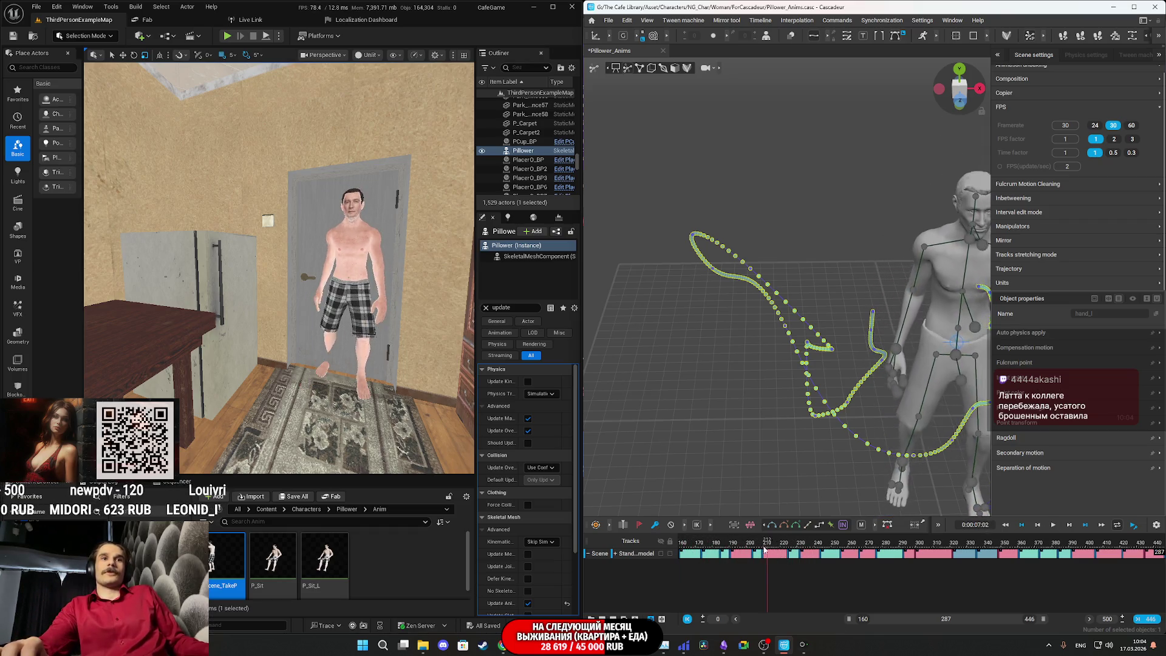
# - Save the Cascadeur scene with Ctrl+S and replay the animation to watch it live in Unreal
pyautogui.hotkey('ctrl', 's')
pyautogui.press('space')
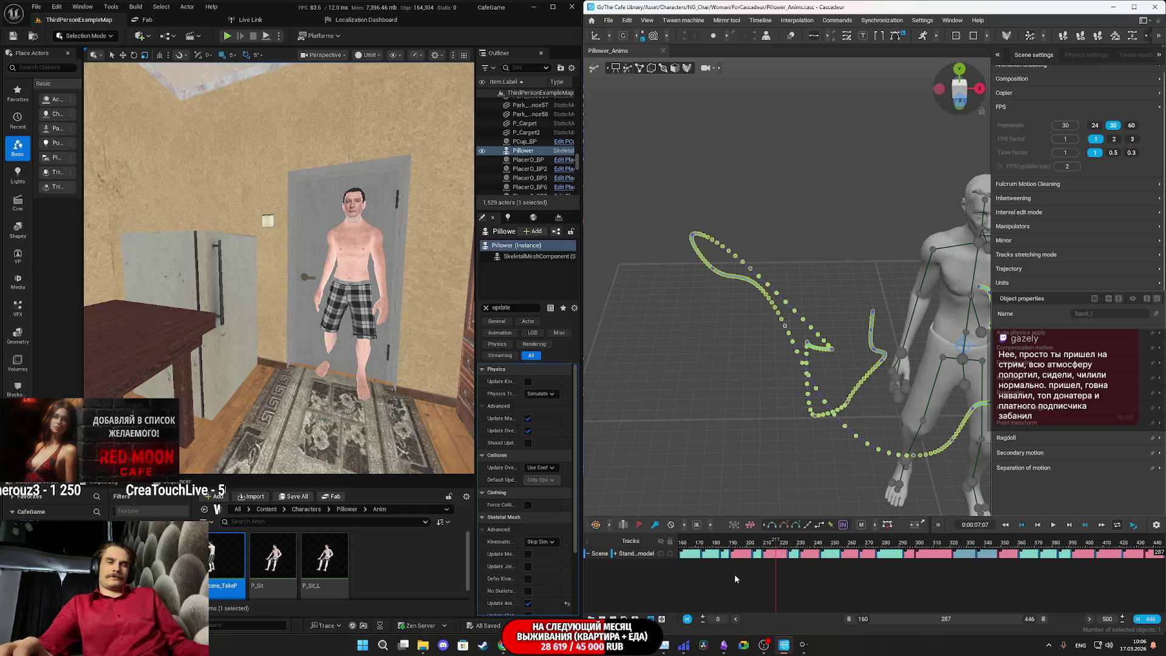
# - Play the Cascadeur animation again to watch it drive the Pillower character
pyautogui.moveTo(784, 647)
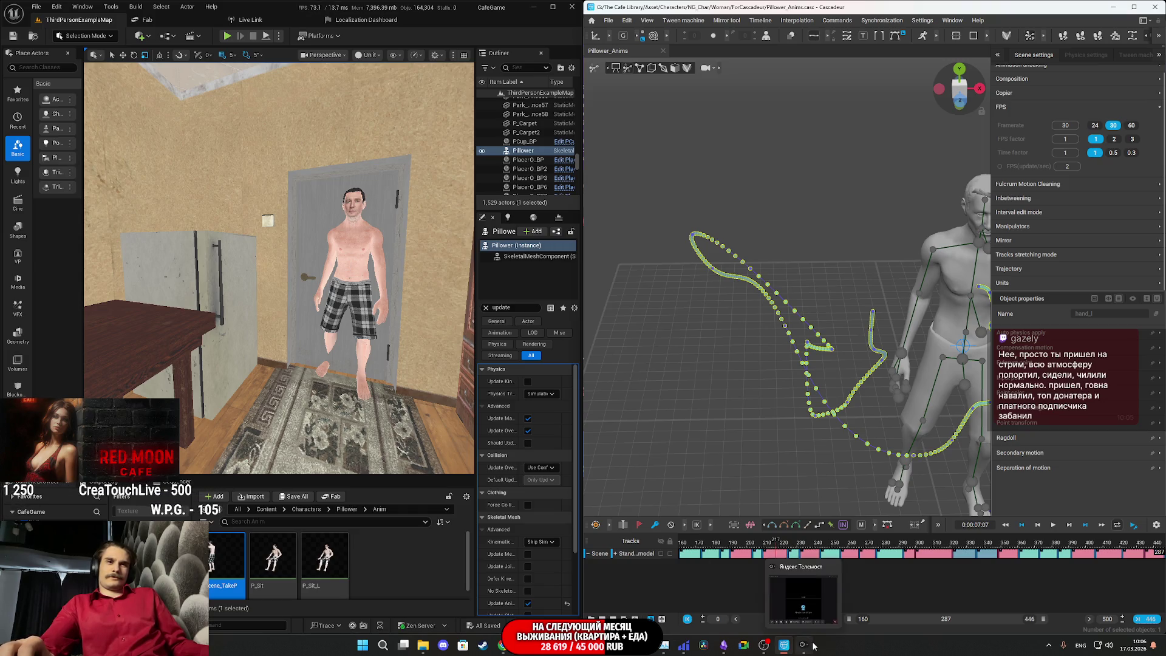
pyautogui.moveTo(727, 649)
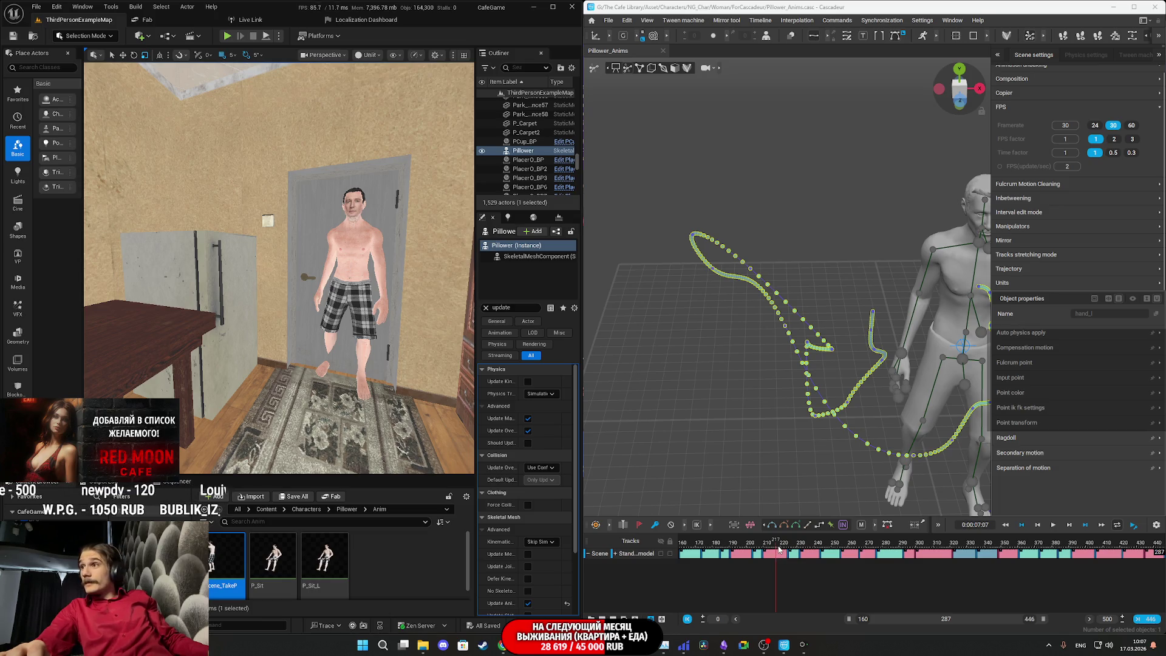
pyautogui.press('space')
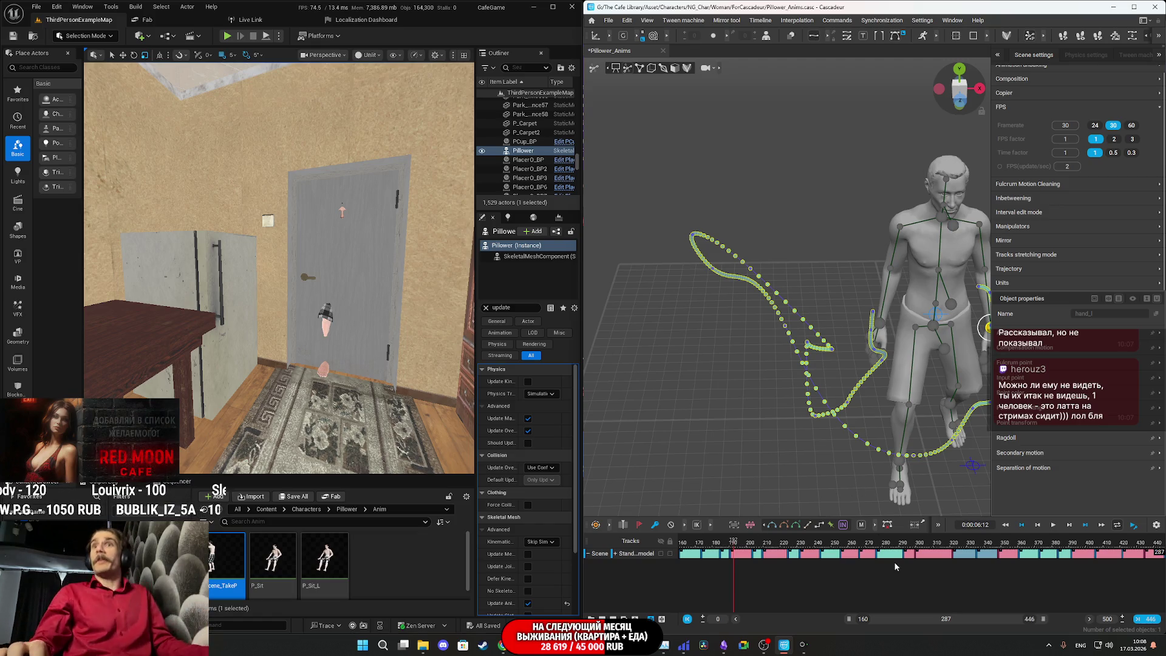
# - Scrub to frame 160 and play a short stretch, stopping near frame 175
pyautogui.click(739, 545)
pyautogui.moveTo(739, 545); pyautogui.dragTo(676, 551)
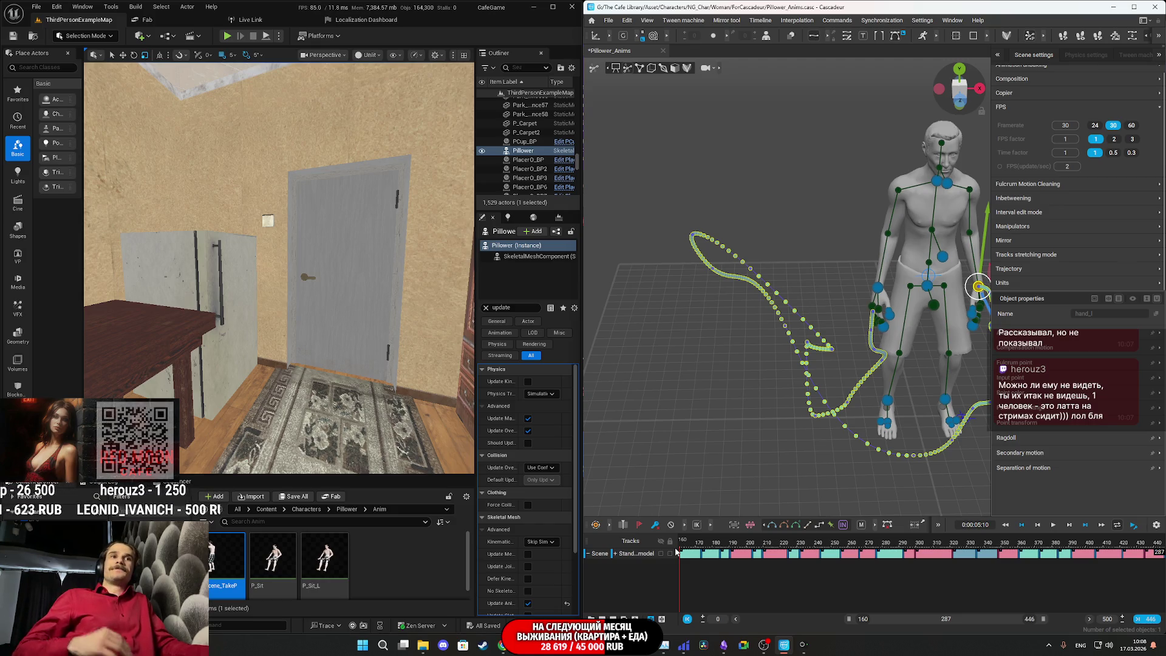
pyautogui.press('space')
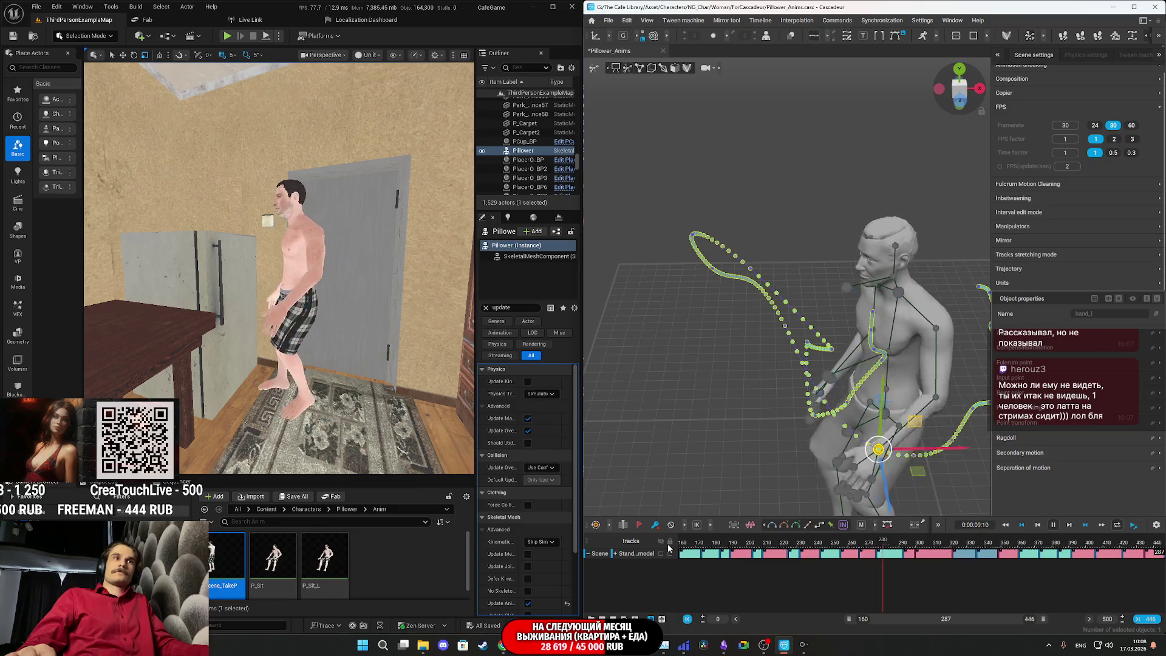
pyautogui.click(709, 551)
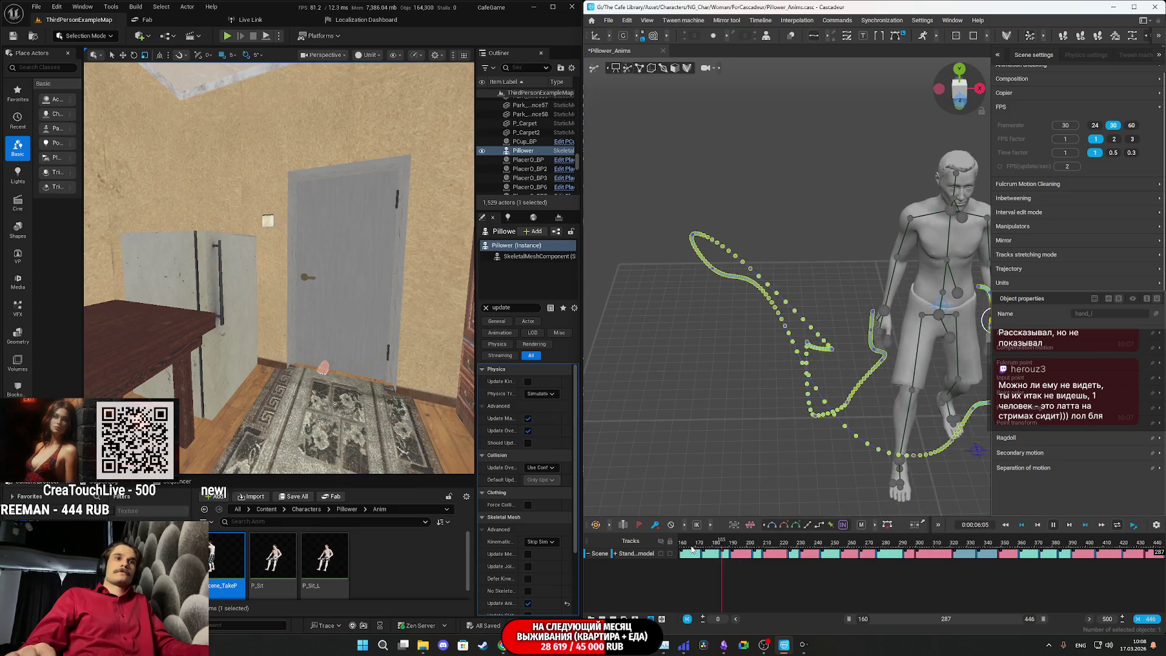
pyautogui.click(705, 551)
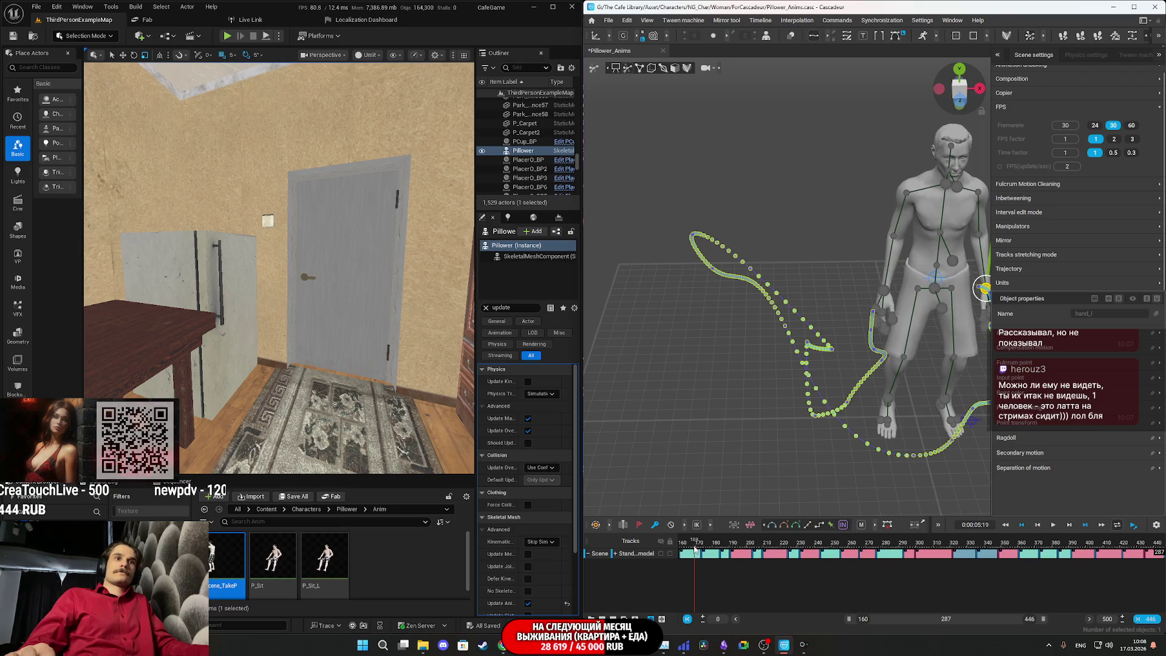
# - Replay from frame 160, stop, and save the scene with Ctrl+S
pyautogui.moveTo(705, 551); pyautogui.dragTo(678, 544)
pyautogui.press('space')
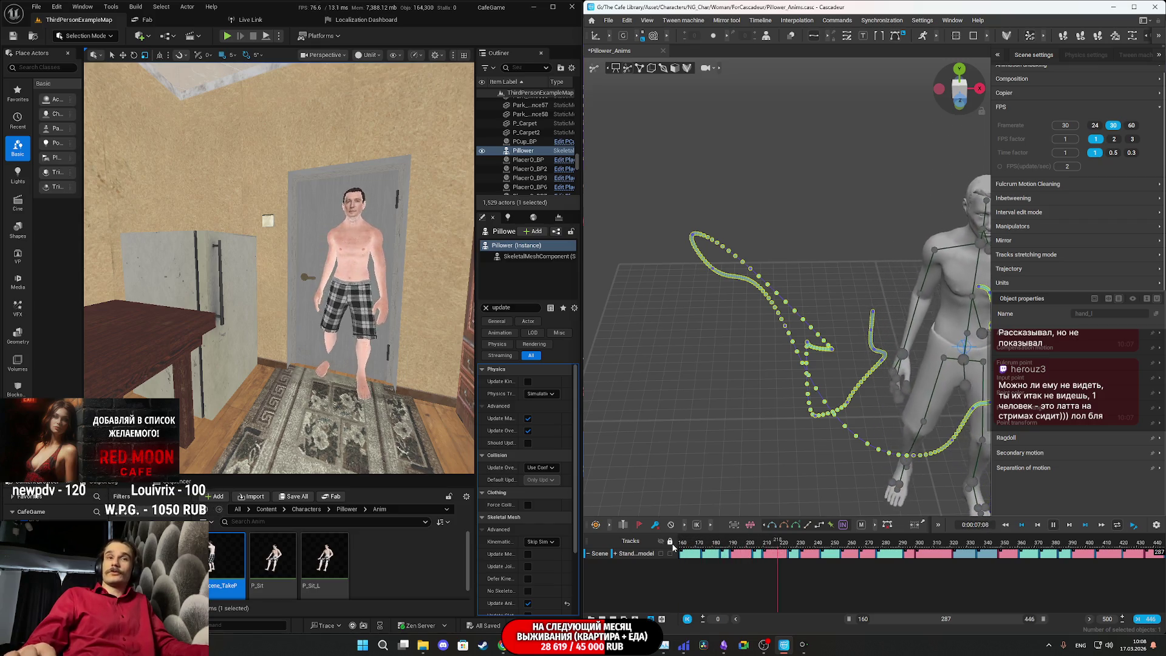
pyautogui.press('space')
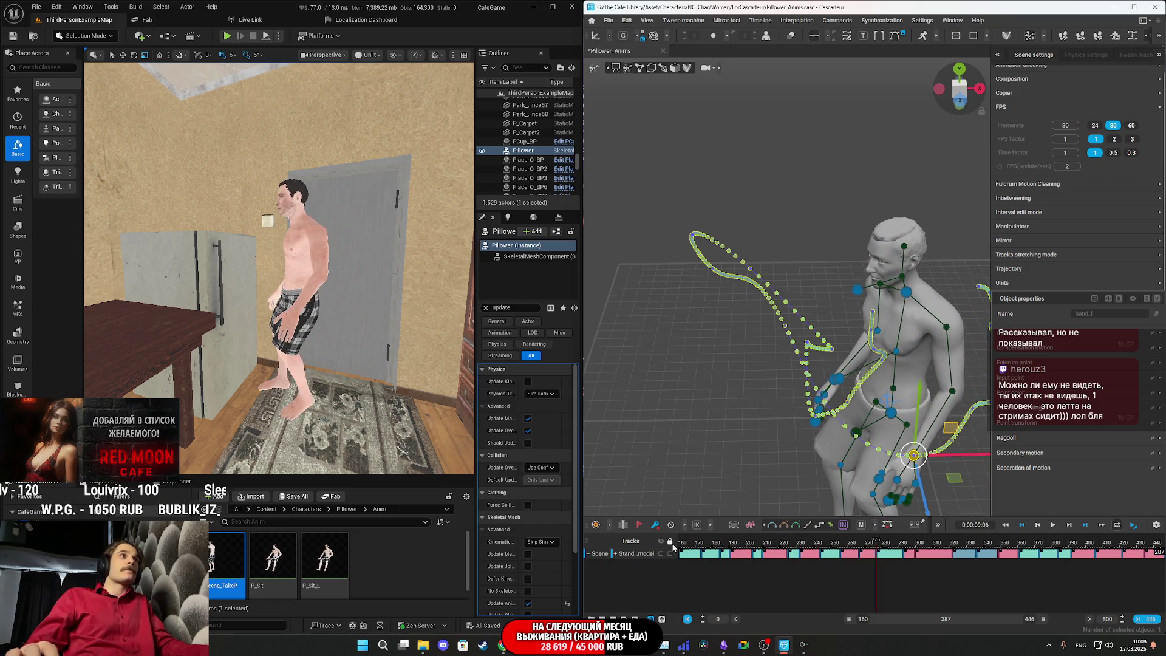
pyautogui.hotkey('ctrl', 's')
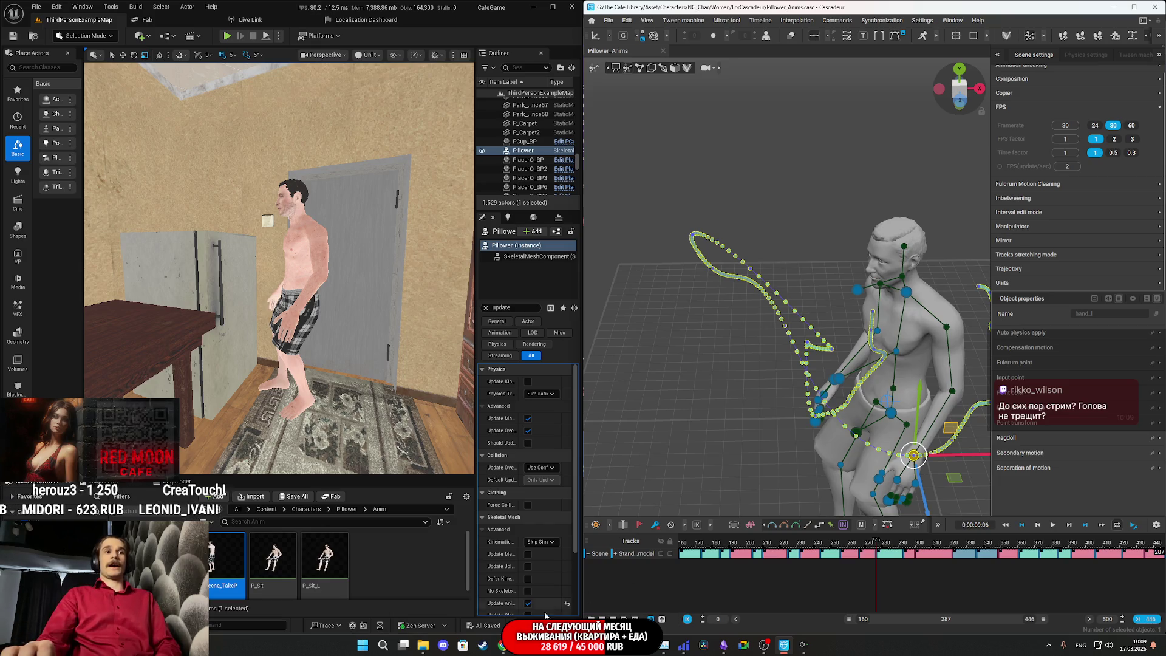
# - Switch from Cascadeur to the Twitch stream manager in Chrome
pyautogui.click(503, 644)
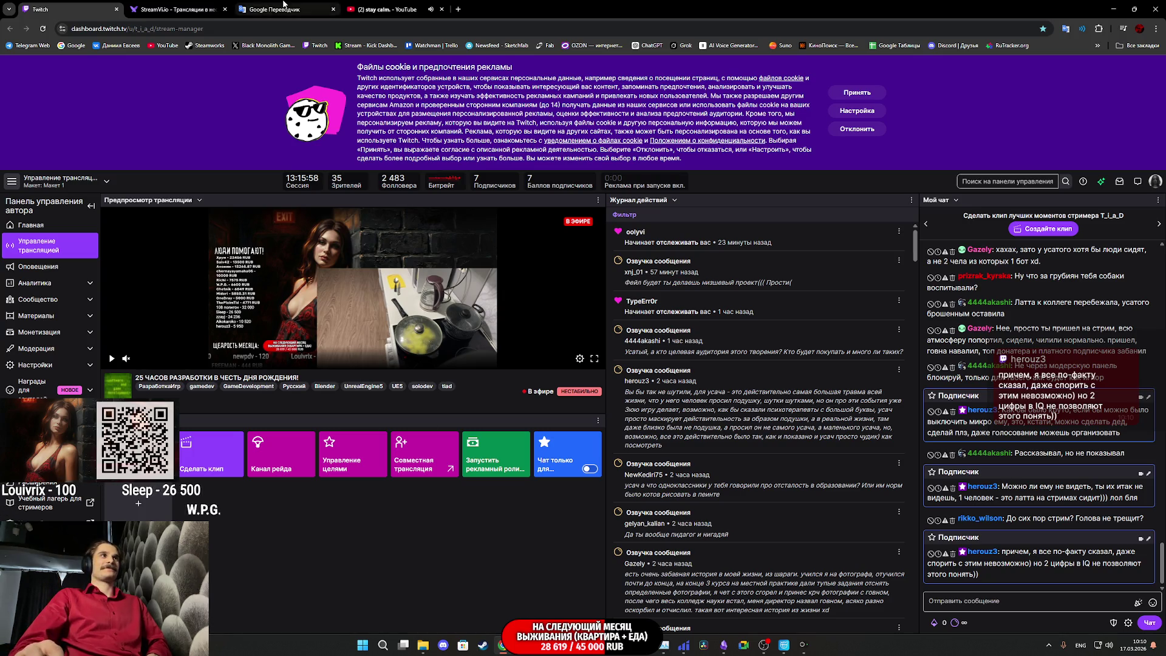
# - Switch to the Google Translate tab in Chrome
pyautogui.click(316, 9)
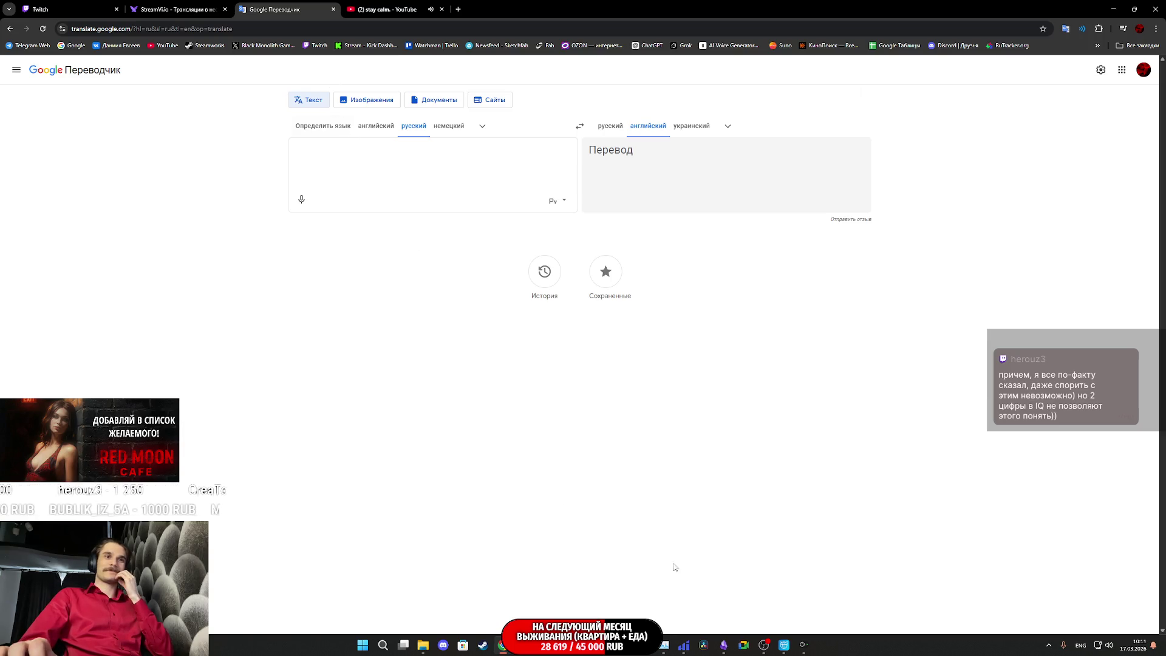
# - Bring the Obsidian note 'План на неделю' with its task checklist to the front
pyautogui.click(790, 634)
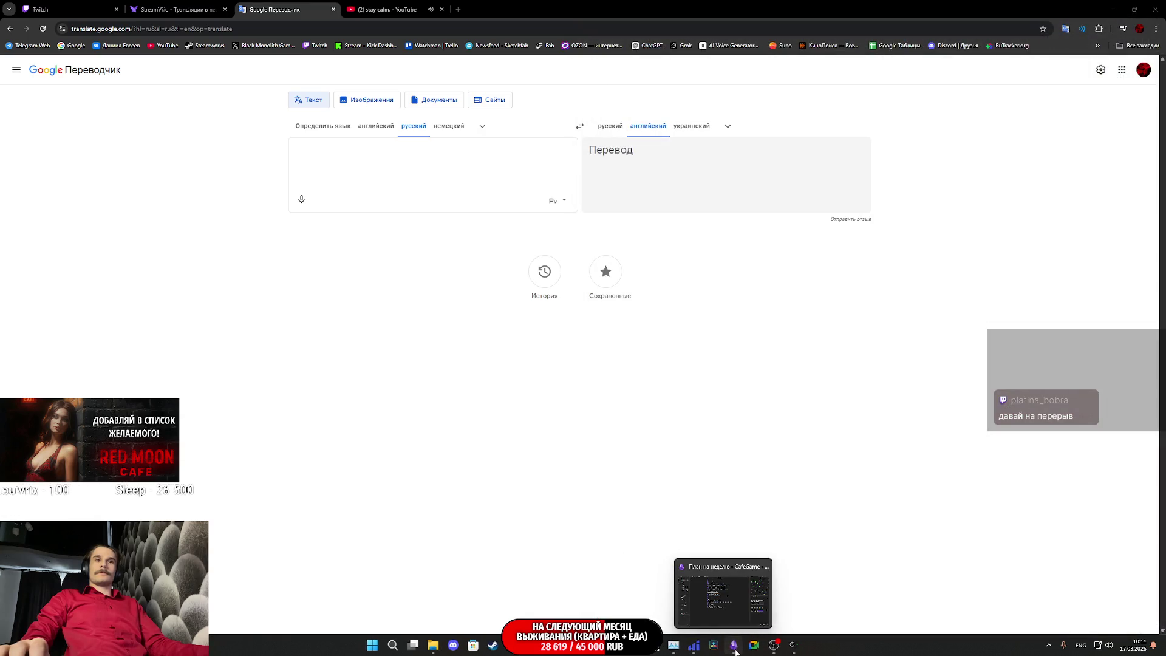
pyautogui.click(735, 650)
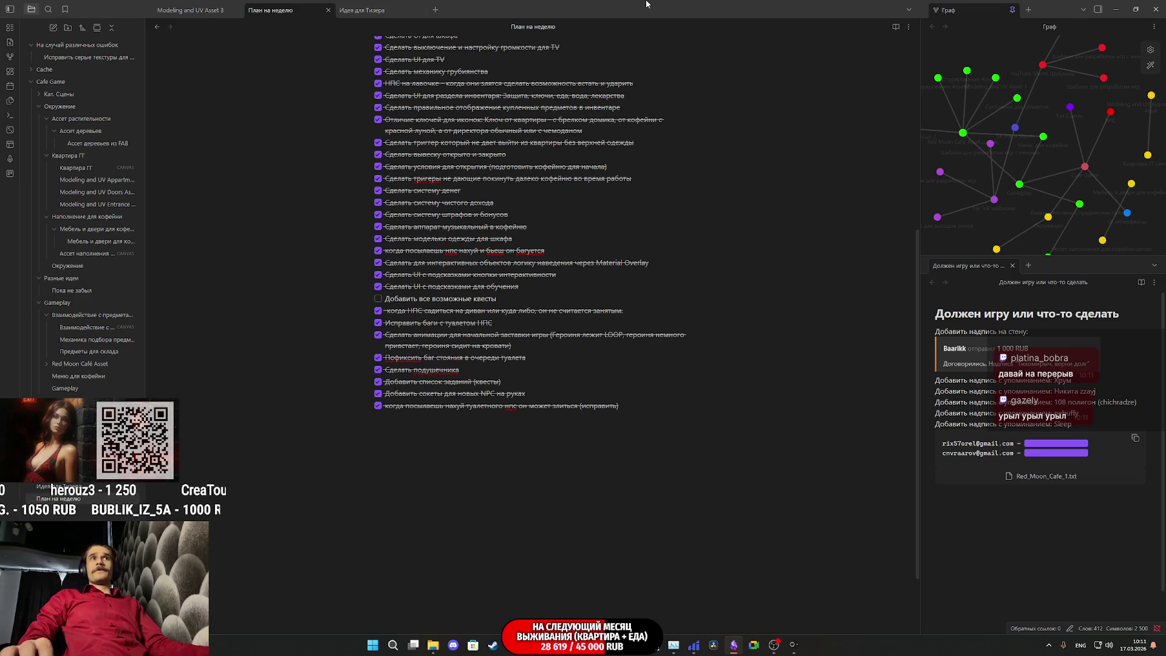
# - Close the weekly plan, check the YouTube, StreamVi and Twitch tabs, then return to Unreal Editor
pyautogui.click(1151, 9)
pyautogui.click(352, 5)
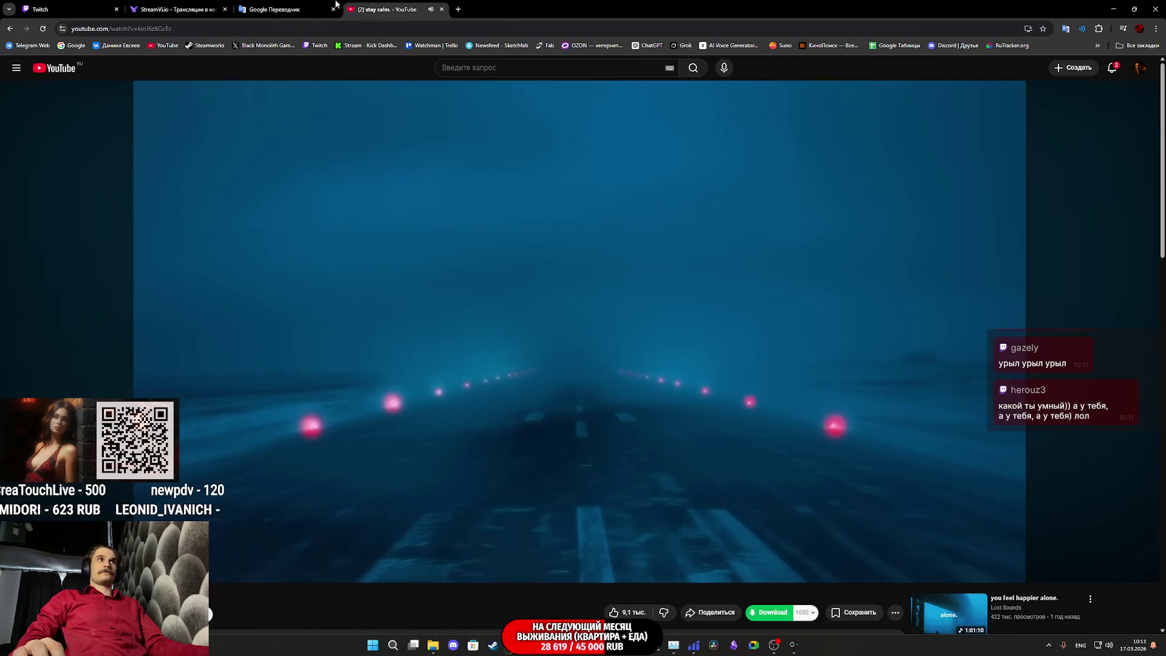
pyautogui.click(176, 7)
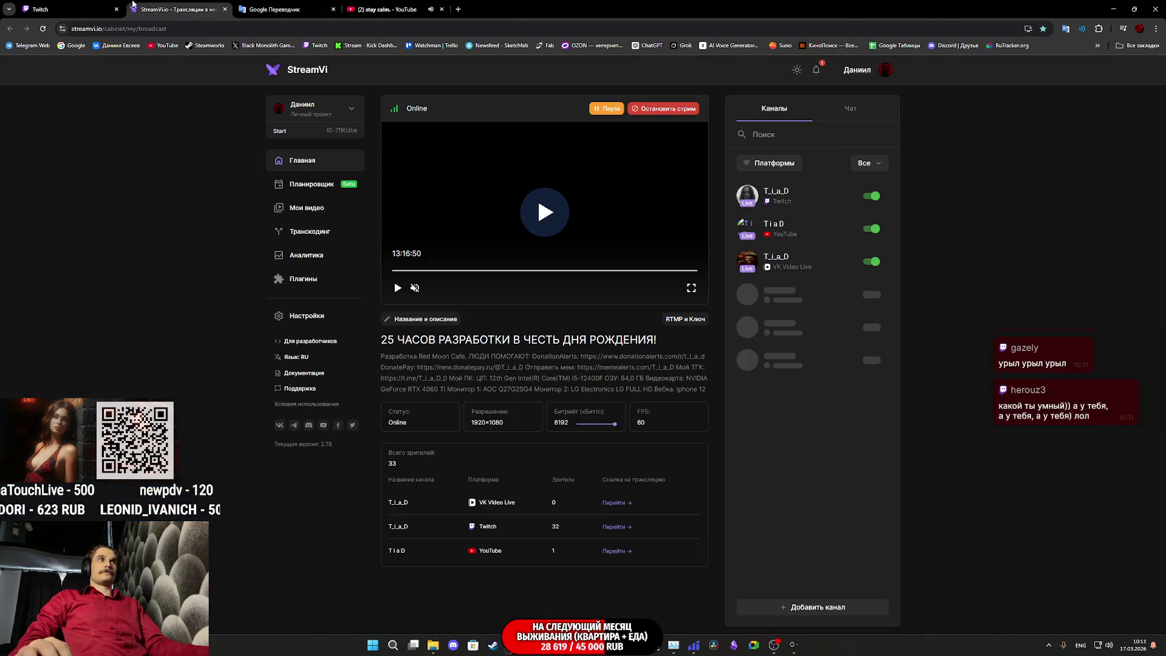
pyautogui.click(100, 5)
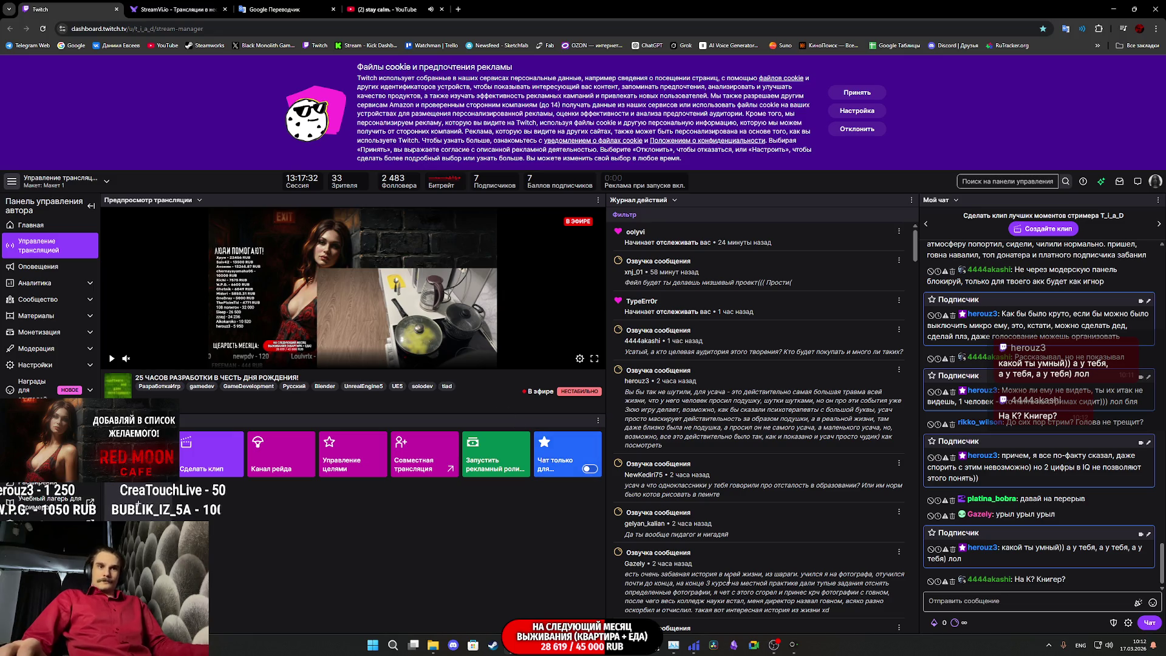
pyautogui.hotkey('alt', 'Tab')
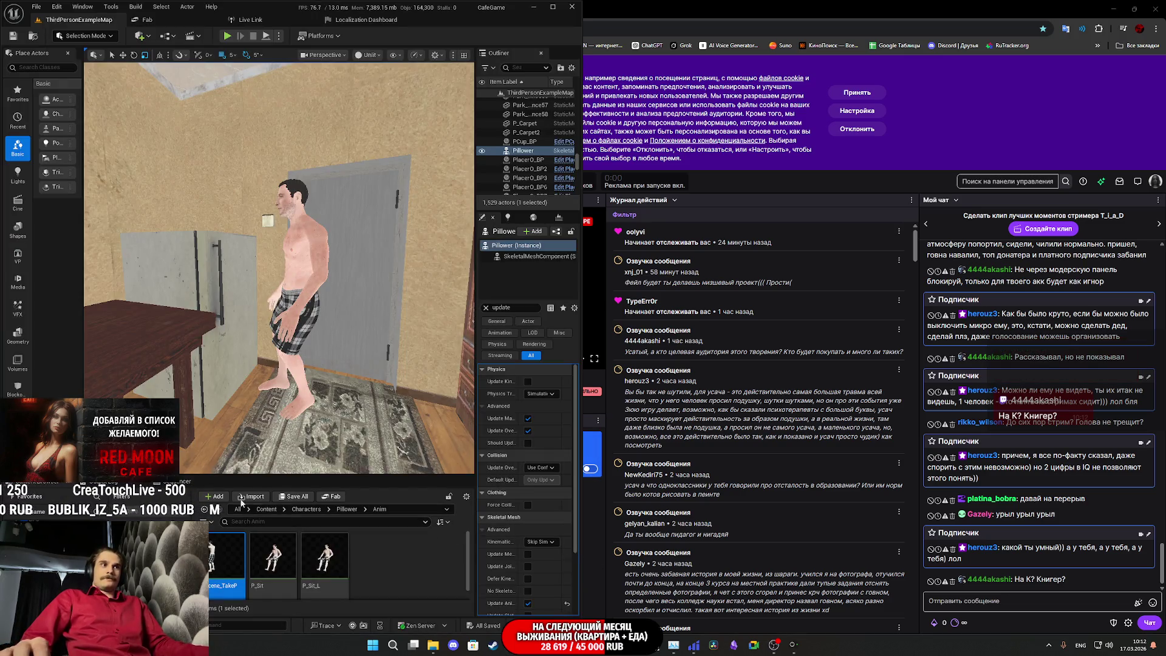
# - Maximize the Unreal editor and fly the viewport toward the sofa, table and TV
pyautogui.doubleClick(458, 13)
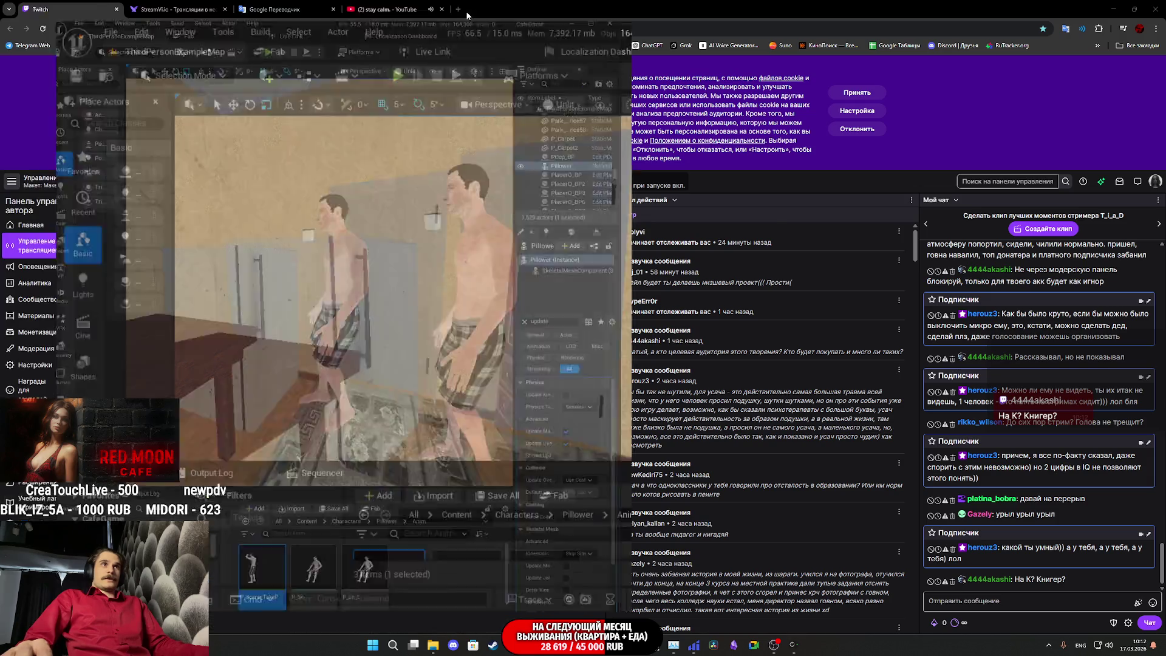
pyautogui.doubleClick(682, 133)
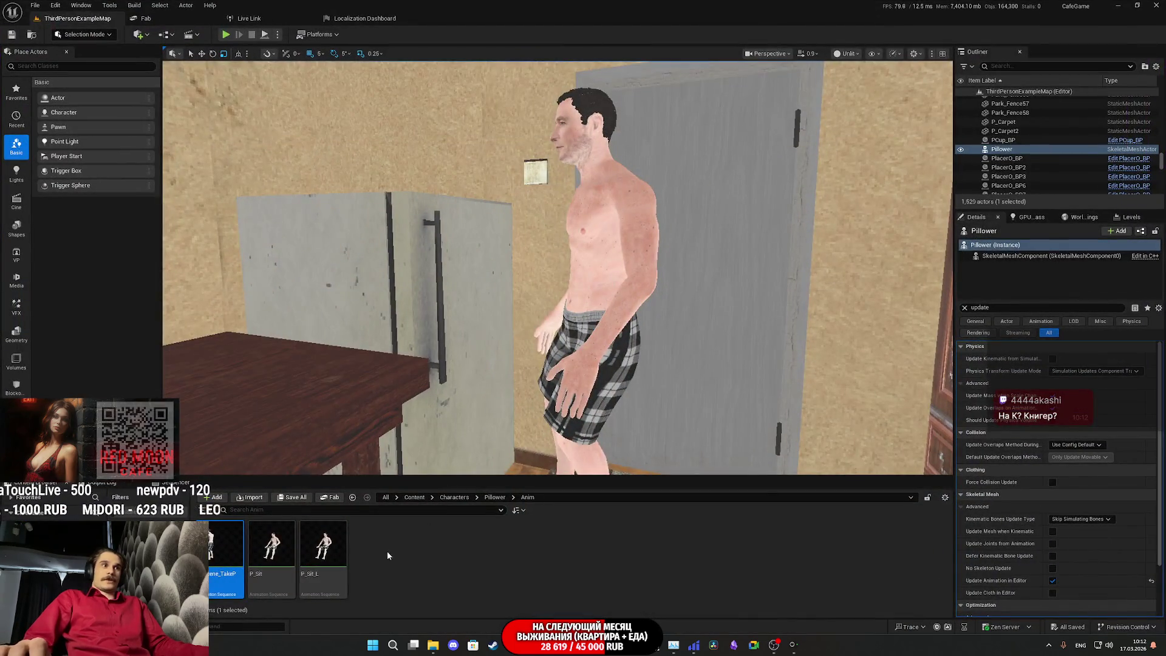
pyautogui.moveTo(558, 267)
pyautogui.mouseDown()
pyautogui.moveTo(268, 267)
pyautogui.moveTo(632, 267)
pyautogui.moveTo(583, 267)
pyautogui.moveTo(583, 230)
pyautogui.moveTo(614, 194)
pyautogui.moveTo(613, 158)
pyautogui.moveTo(461, 158)
pyautogui.moveTo(365, 177)
pyautogui.mouseUp()
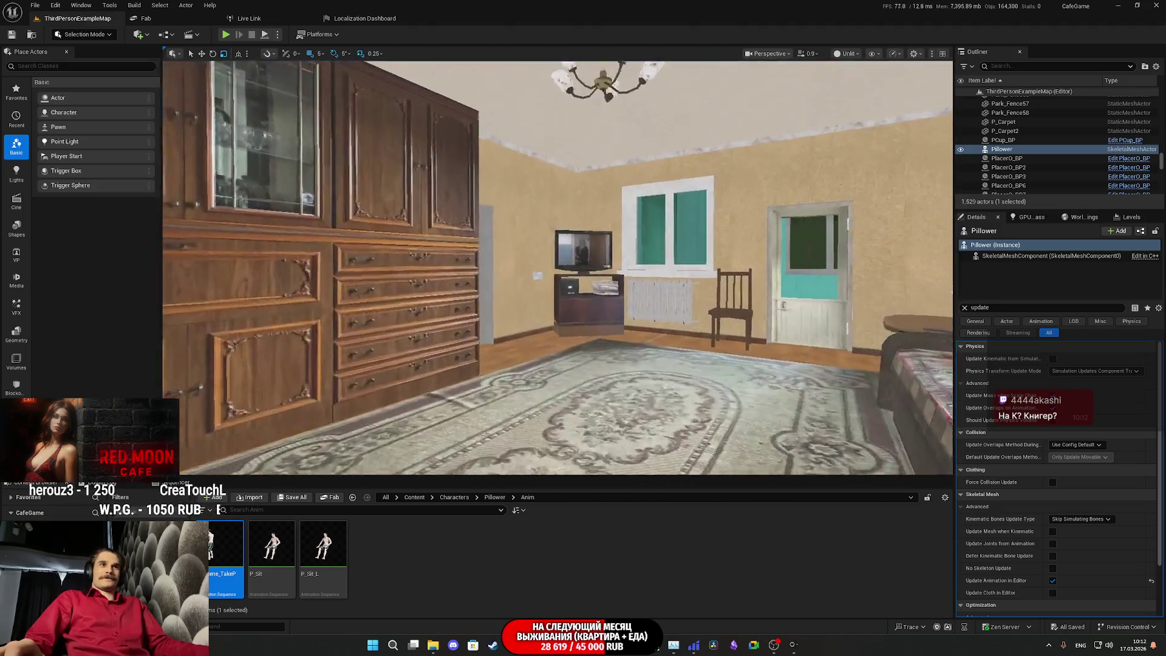
pyautogui.moveTo(365, 176); pyautogui.dragTo(355, 170)
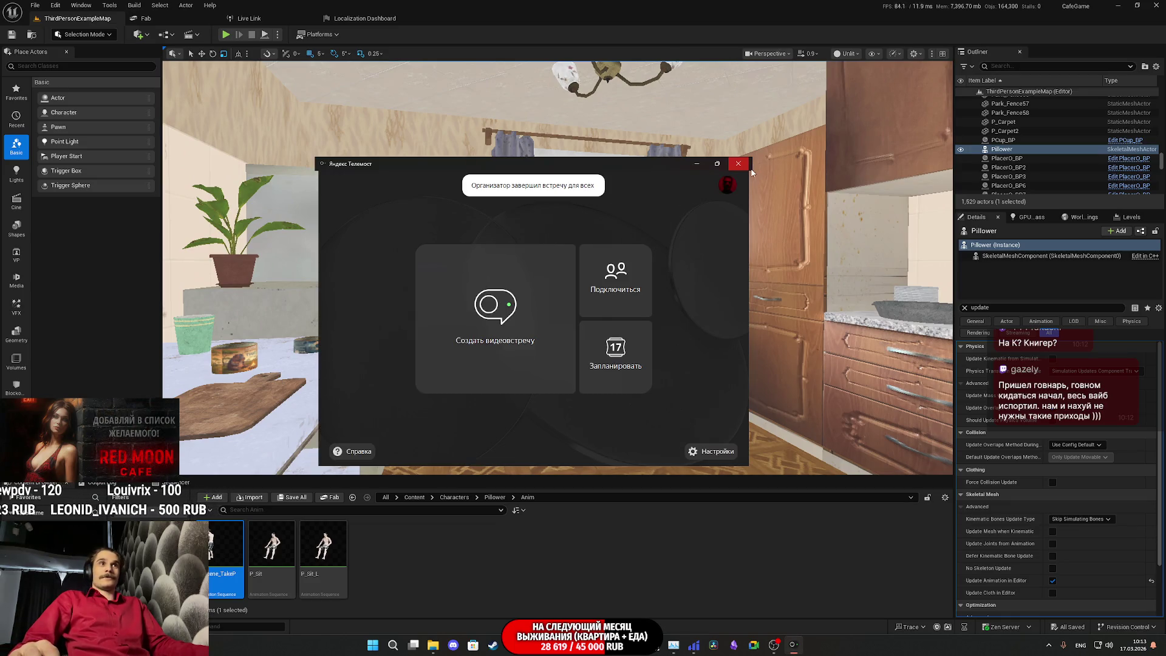
# - Close the Yandex Telemost window covering the Unreal viewport
pyautogui.click(739, 164)
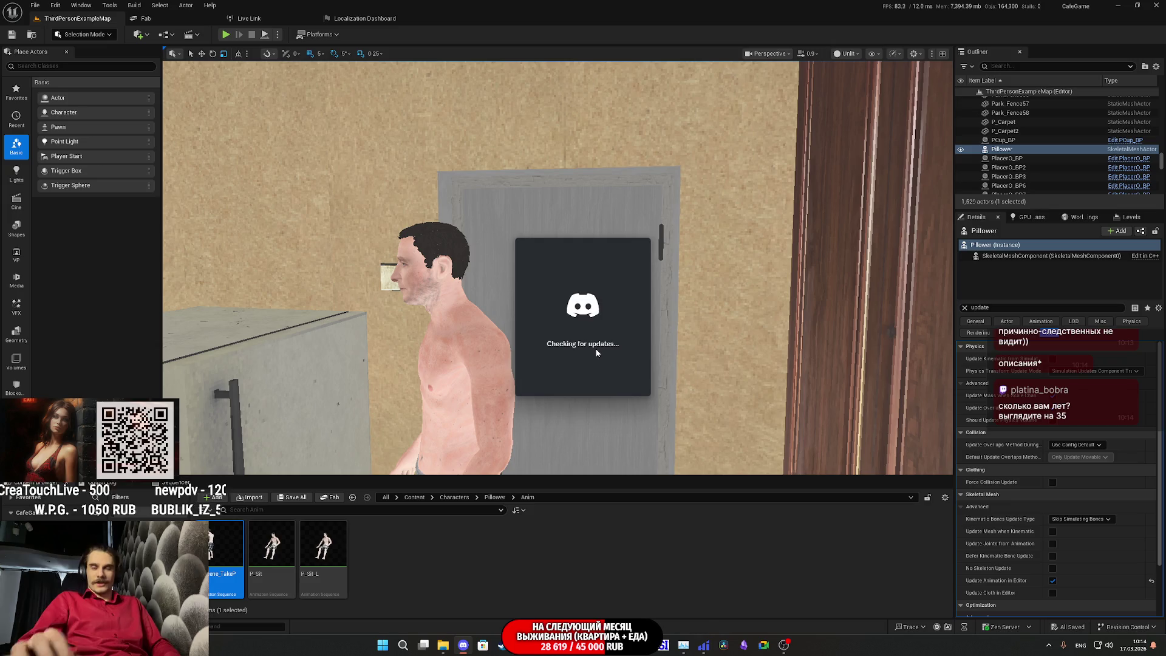
# - Quit Telegram from the hidden-icons tray with Закрыть Telegram, then switch to the Twitch page
pyautogui.click(1050, 639)
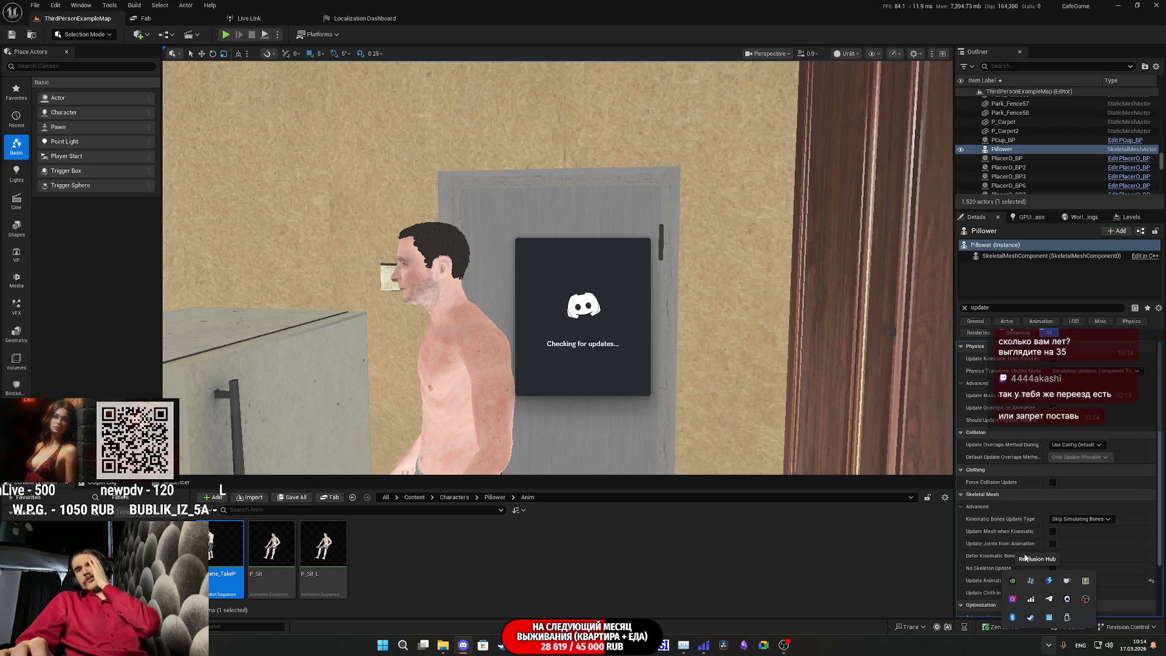
pyautogui.click(1019, 566)
pyautogui.click(1049, 645)
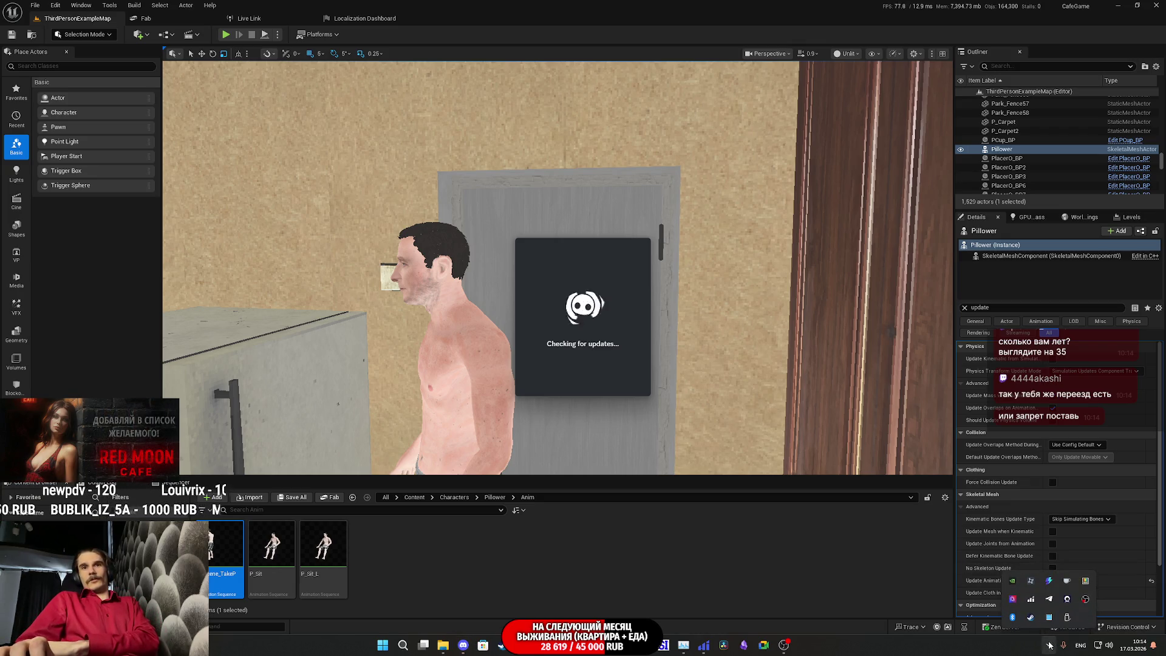
pyautogui.rightClick(1050, 600)
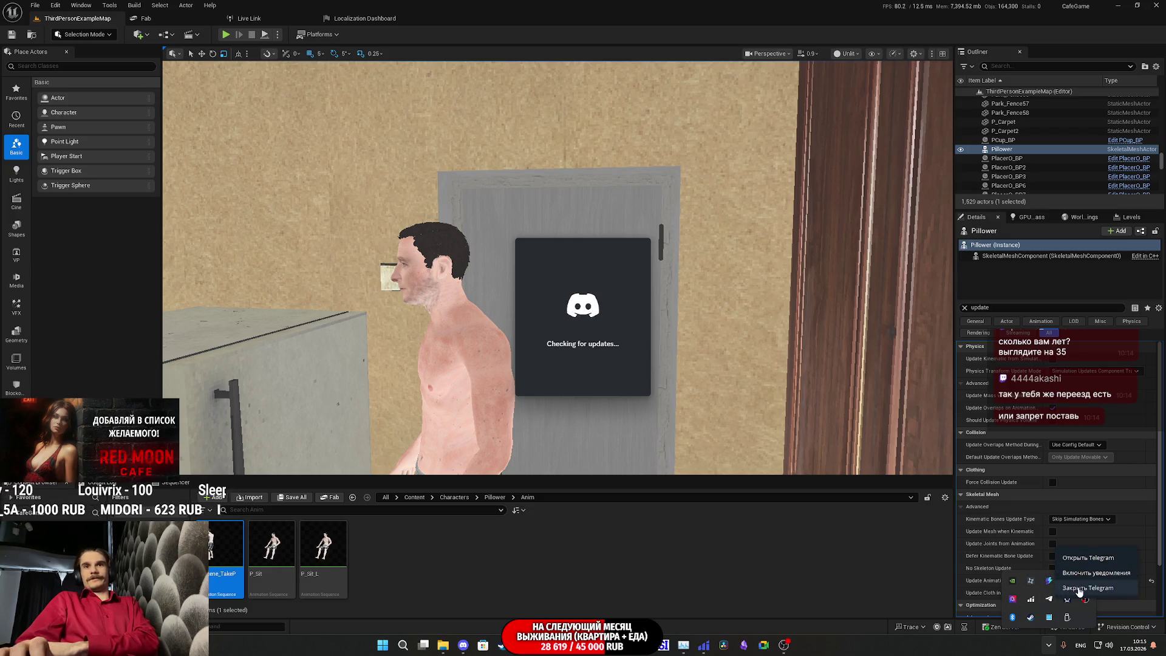
pyautogui.click(1080, 589)
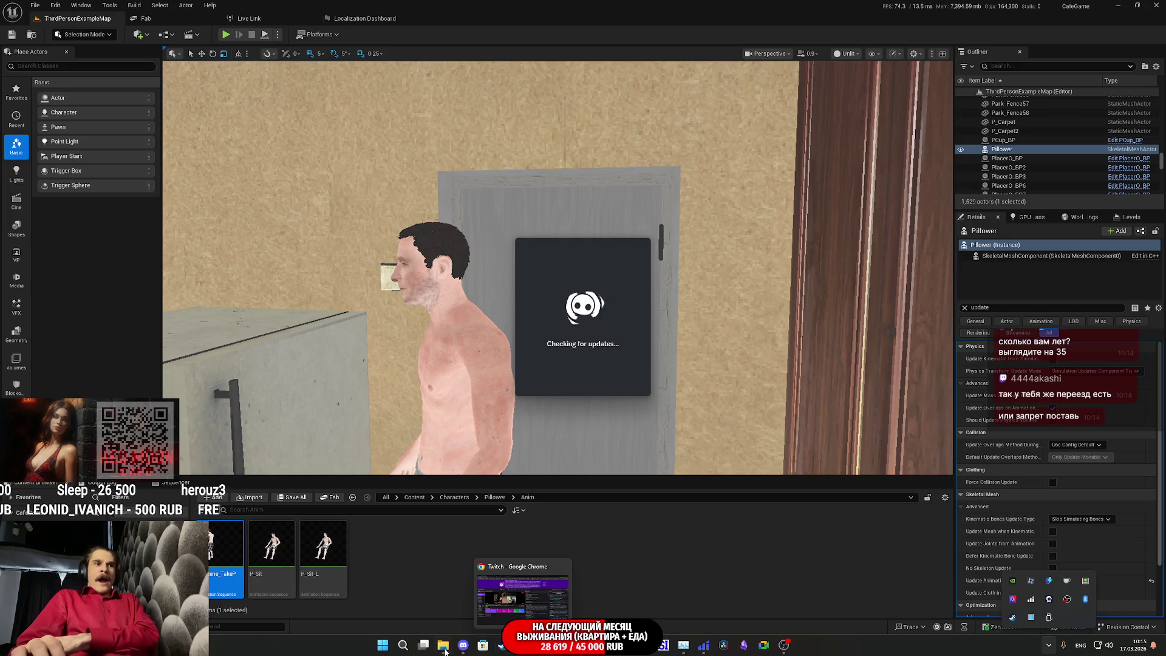
pyautogui.moveTo(463, 645)
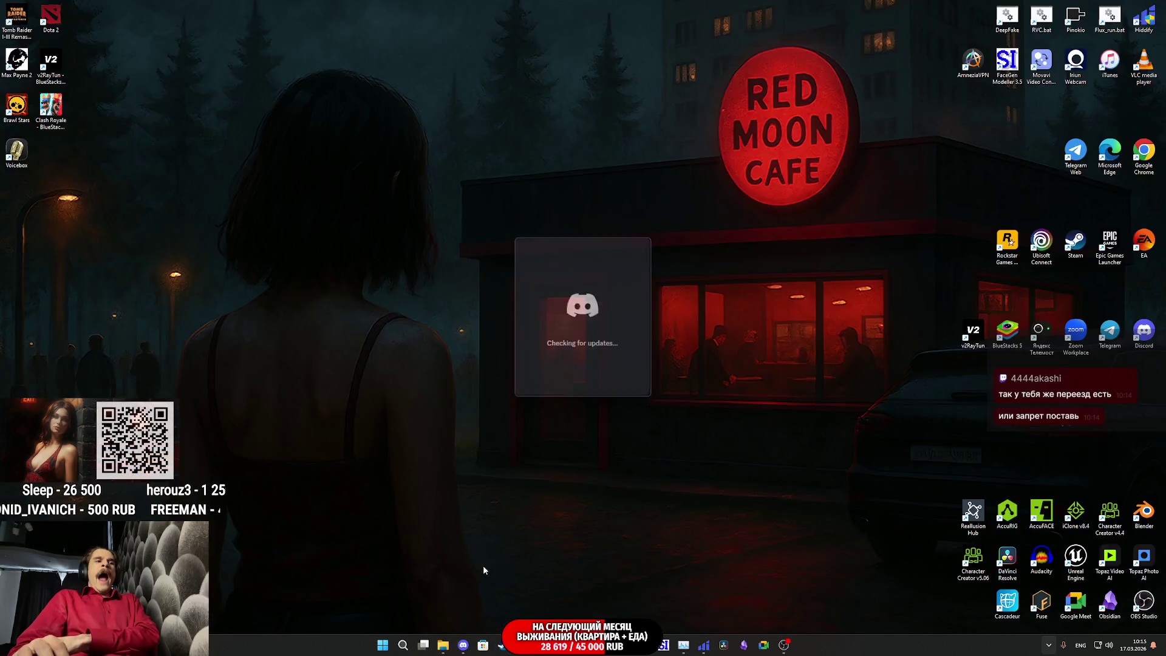
pyautogui.click(479, 566)
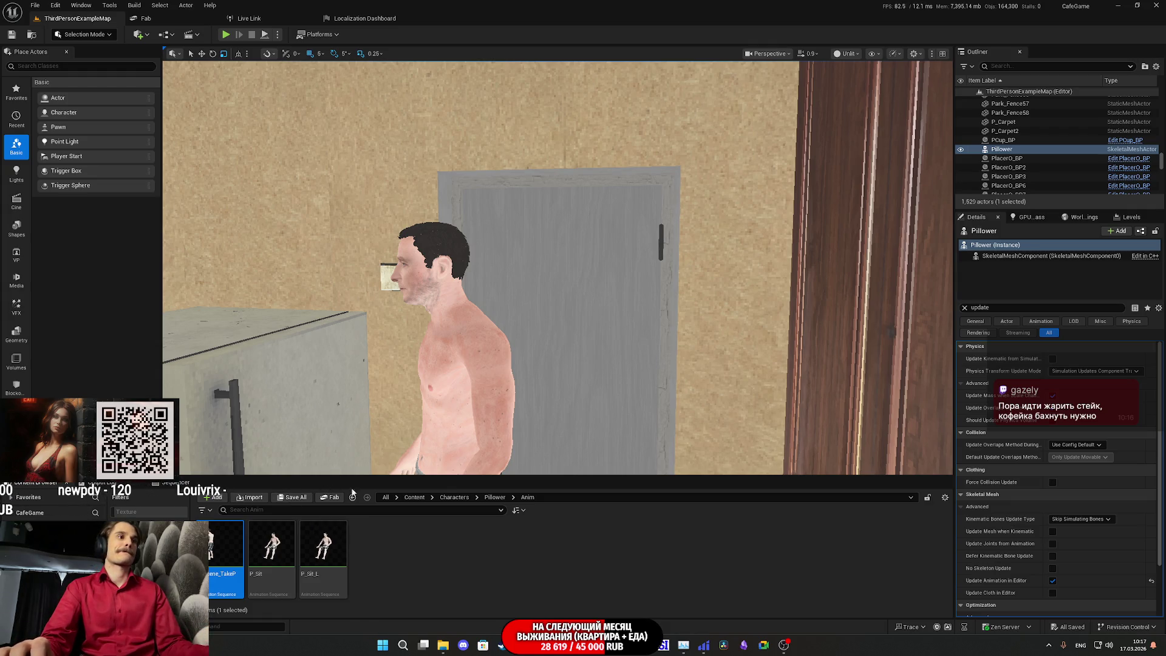
# - Select the Pillower character and clear the Details filter to list all its properties
pyautogui.click(494, 498)
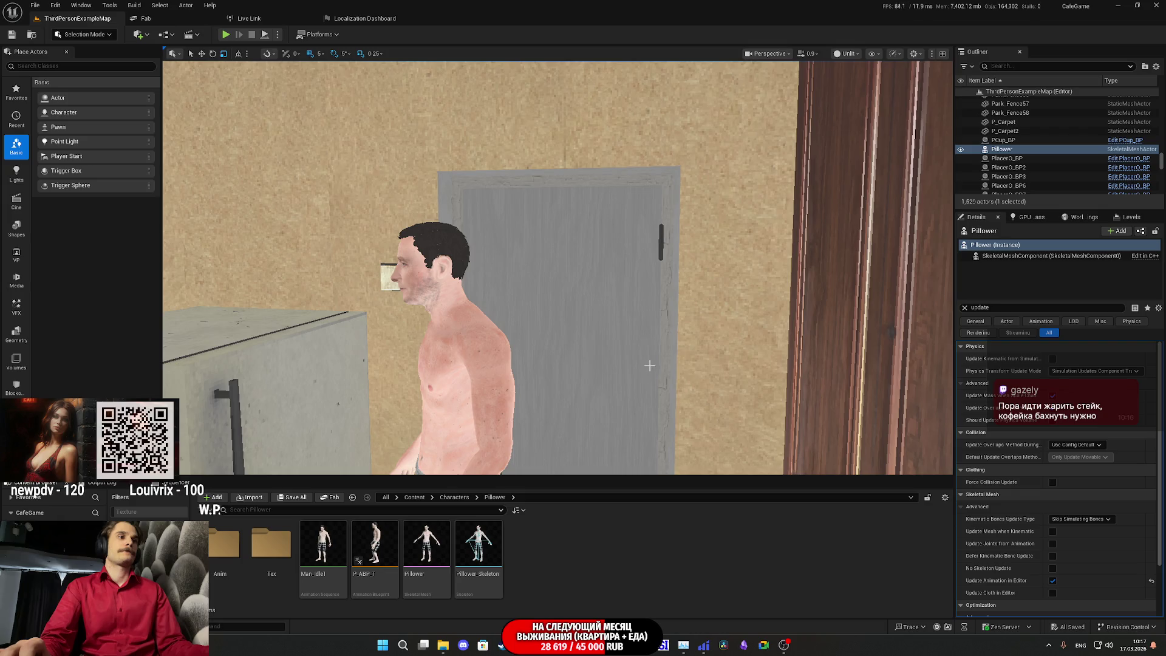
pyautogui.click(498, 372)
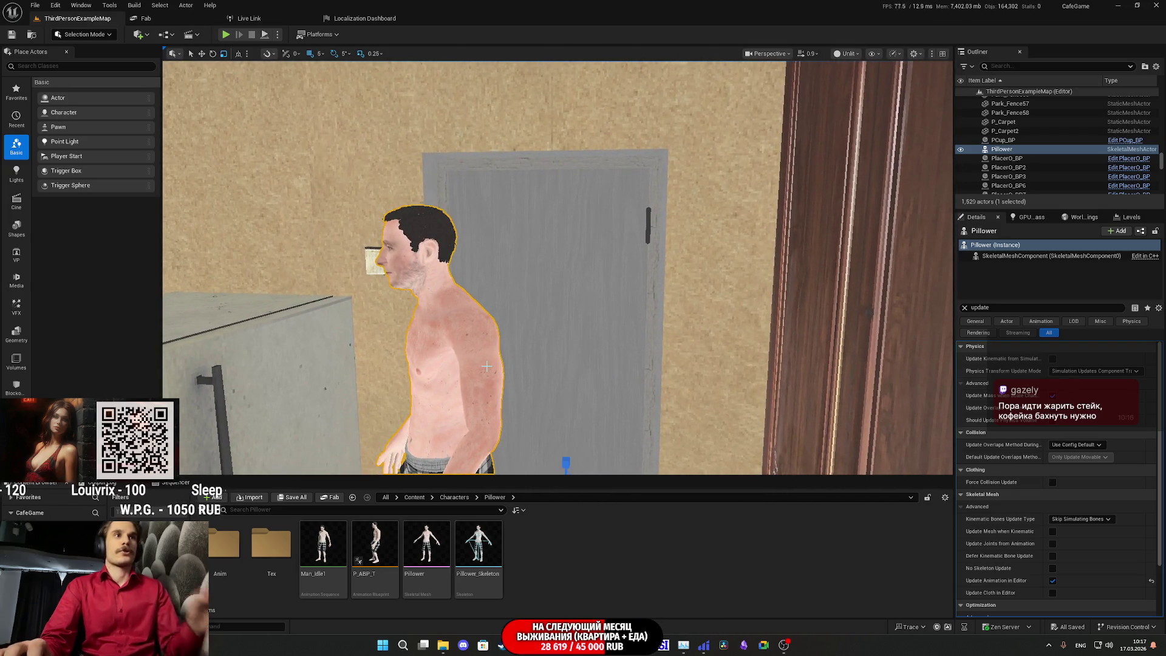
pyautogui.click(965, 308)
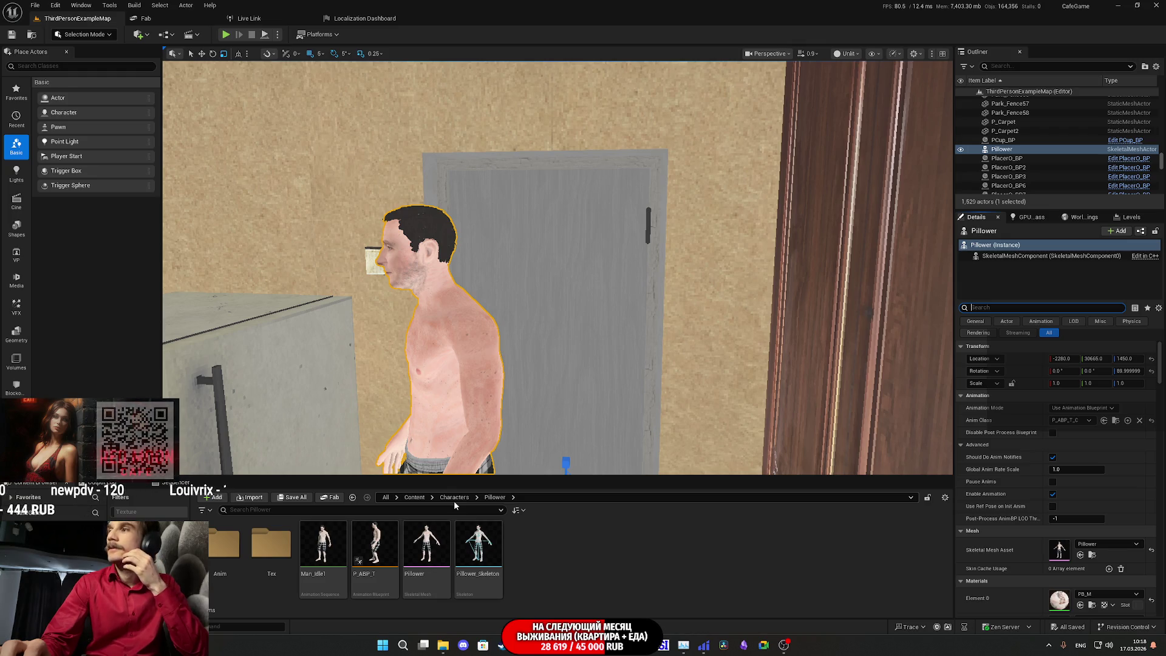
# - Browse the Characters and TestAnim folders, then bring up the Twitch stream manager
pyautogui.click(457, 498)
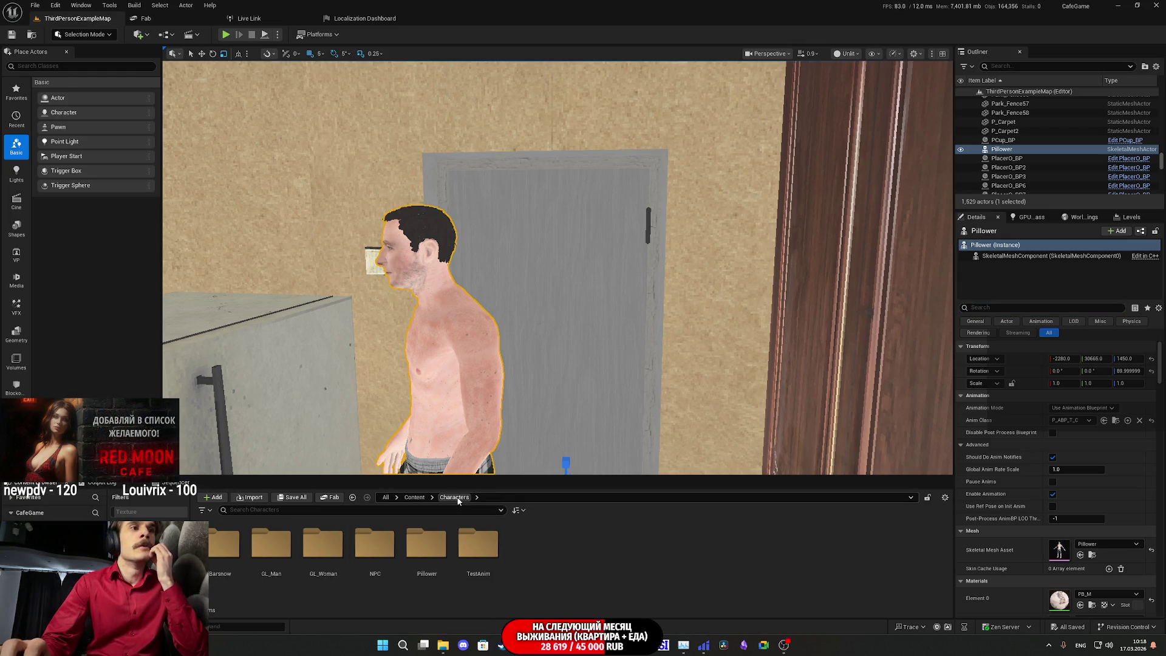
pyautogui.doubleClick(478, 544)
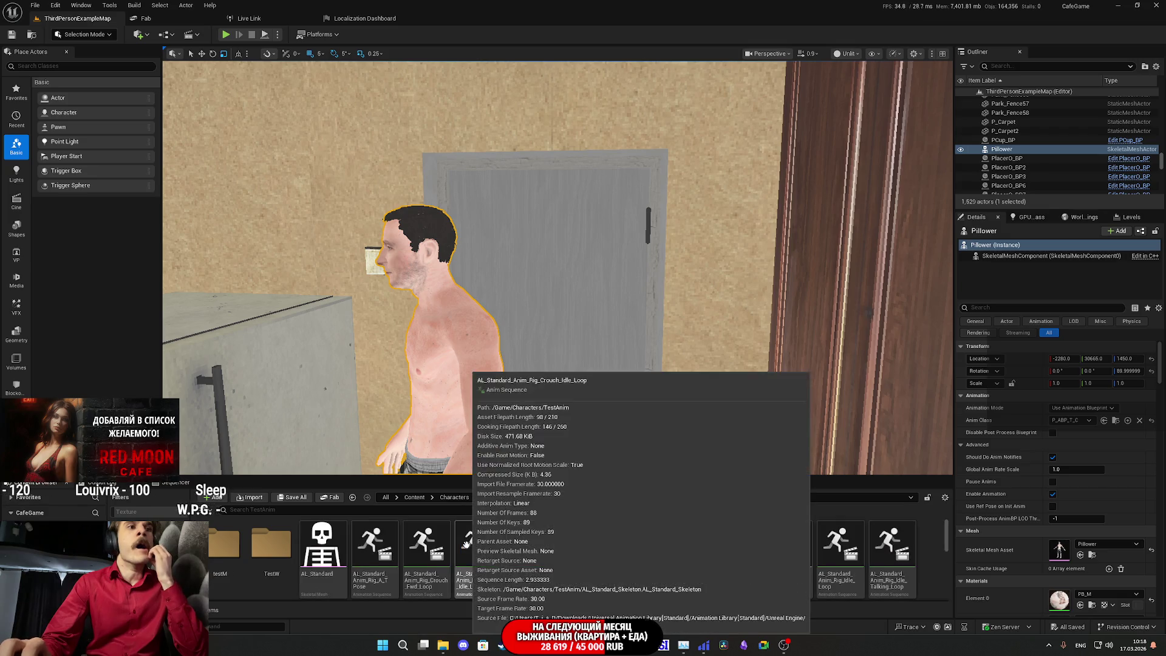
pyautogui.click(458, 497)
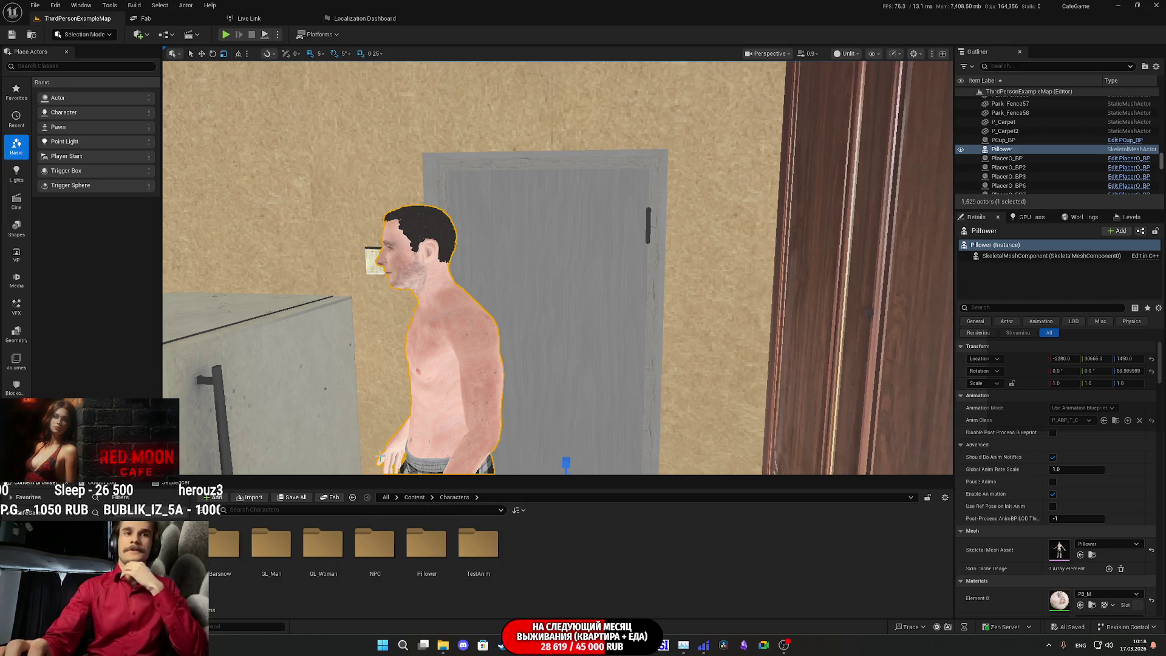
pyautogui.click(516, 653)
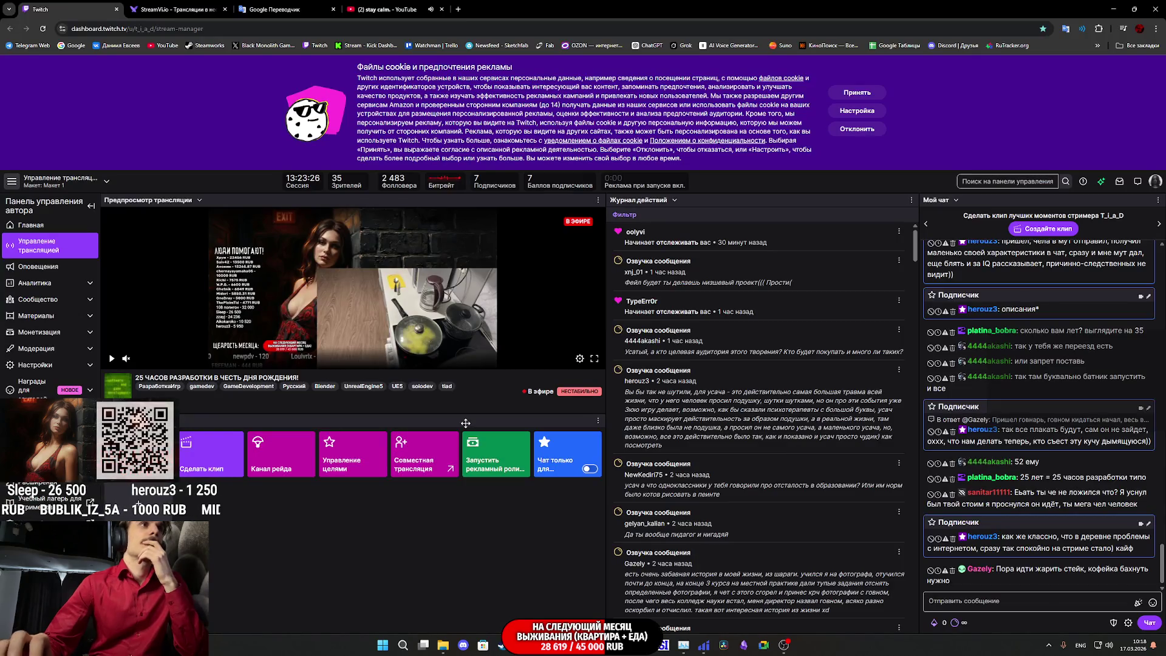
# - Check the StreamVi broadcast page and the Twitch dashboard, then return to Unreal Editor
pyautogui.click(190, 4)
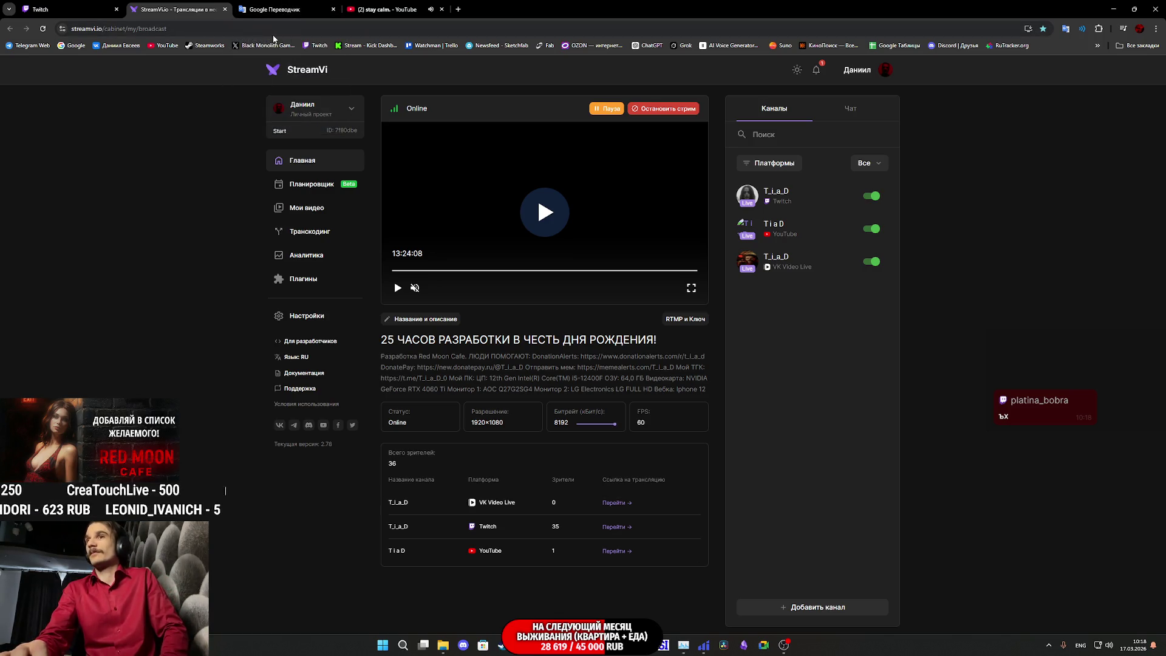
pyautogui.click(102, 6)
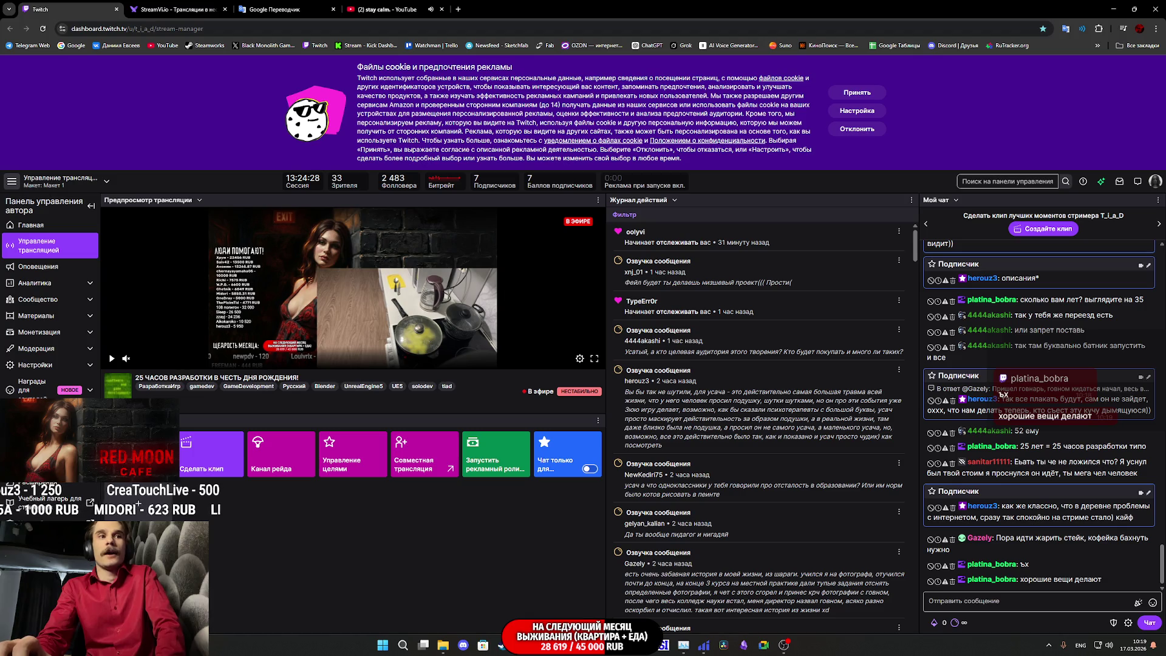
pyautogui.hotkey('alt', 'Tab')
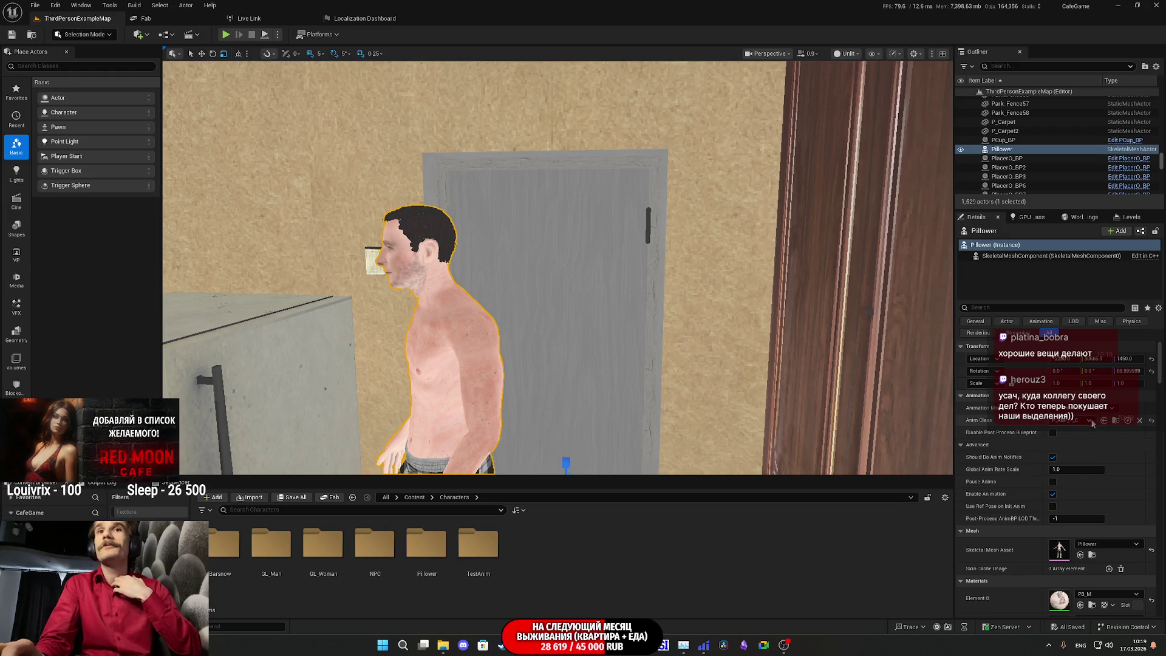
# - Navigate to the Characters/NPC/Anim folder and scan its sequences such as Chicken_Dance and Drink_Coffee
pyautogui.click(1116, 422)
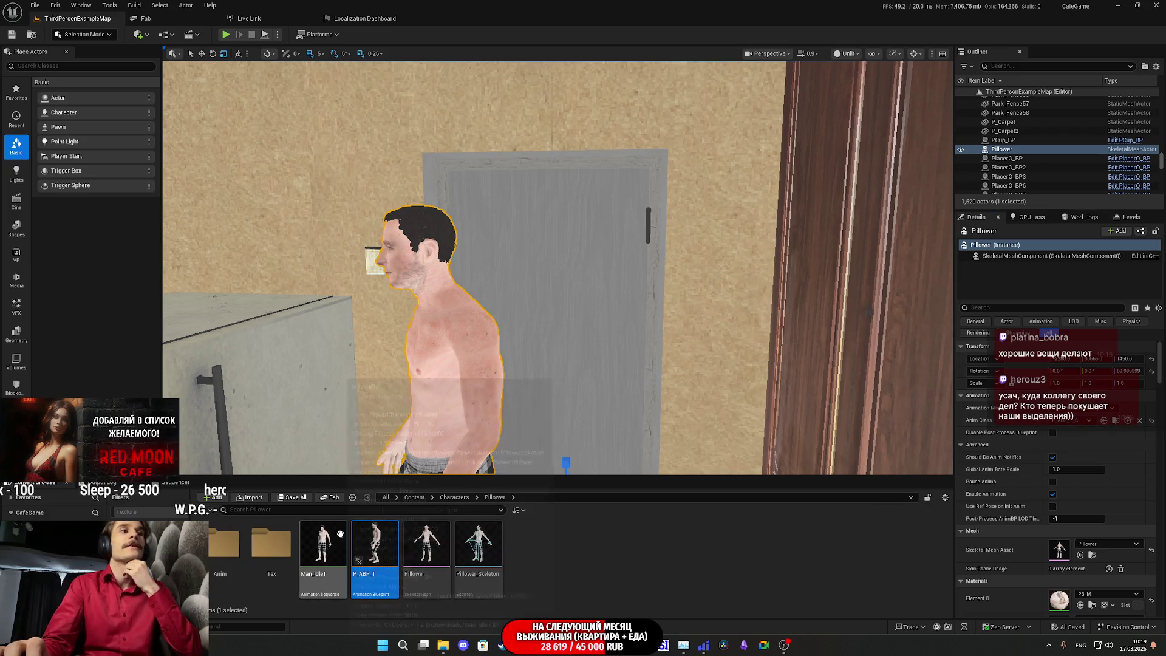
pyautogui.click(454, 498)
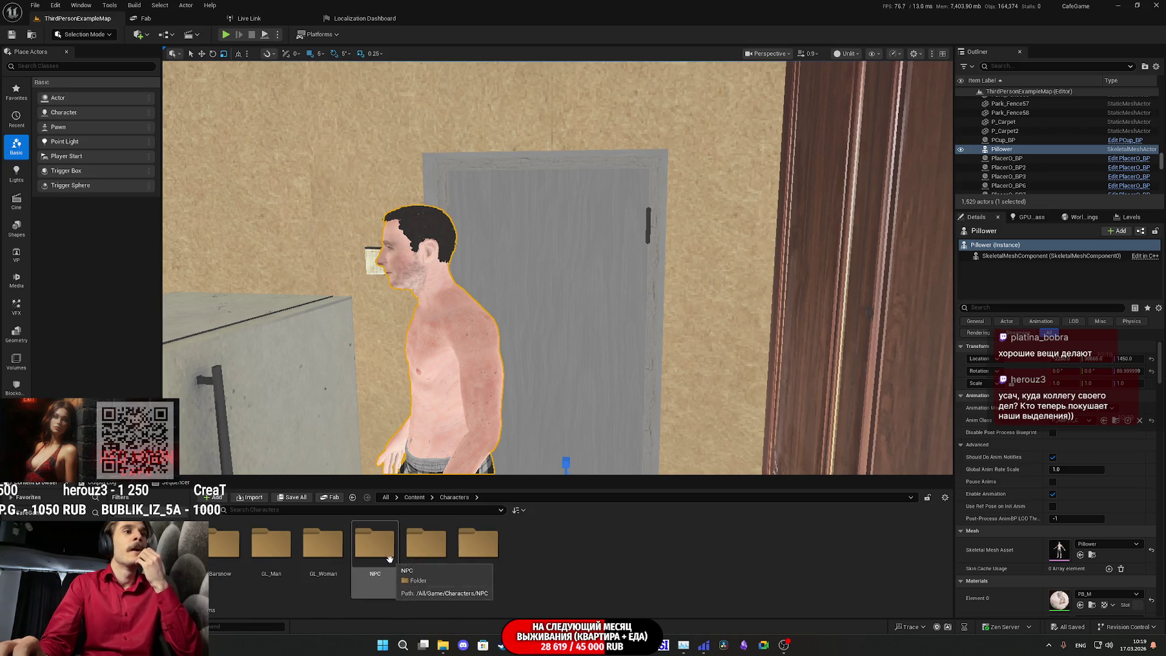
pyautogui.doubleClick(383, 555)
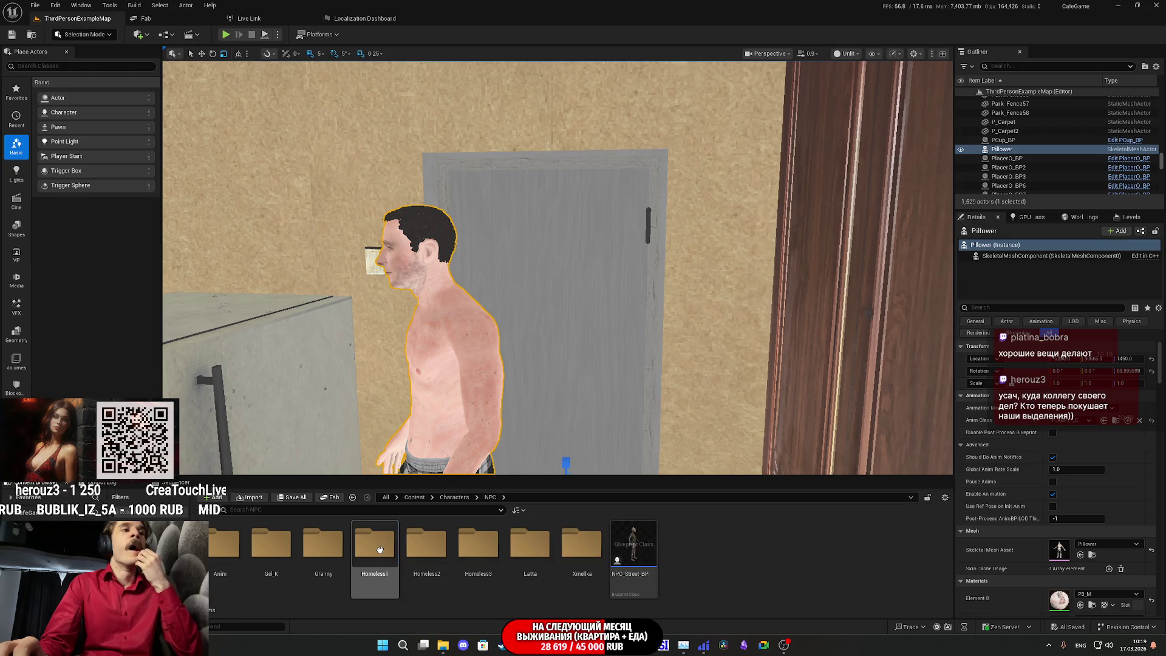
pyautogui.doubleClick(222, 550)
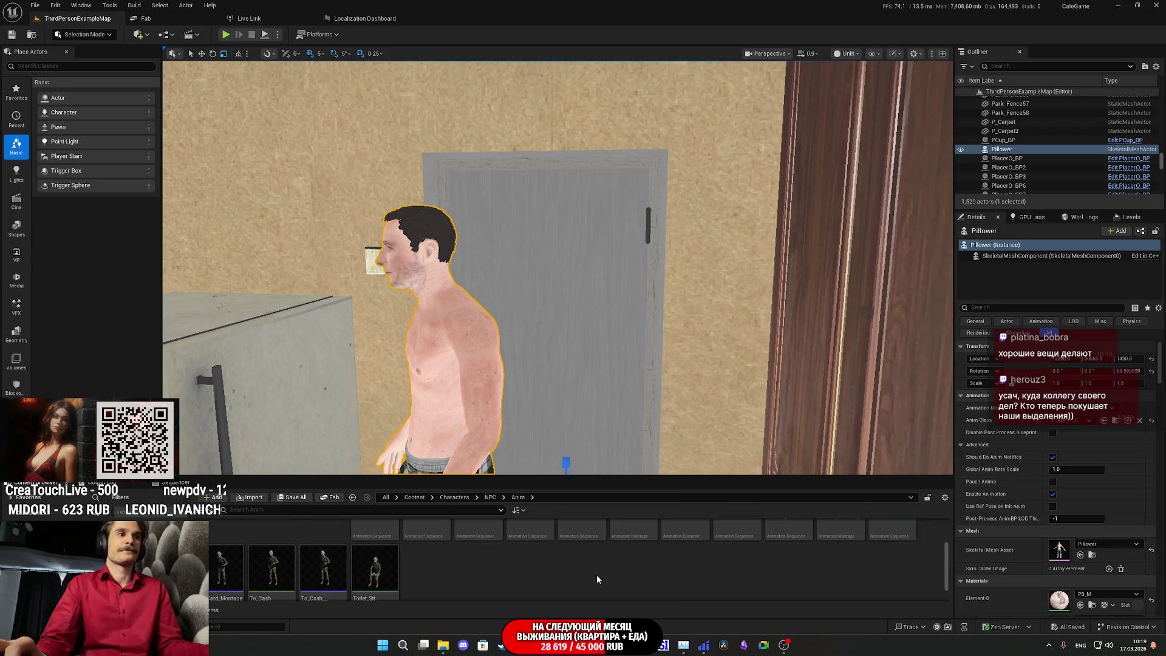
pyautogui.scroll(-1, 592, 576)
pyautogui.scroll(1, 586, 574)
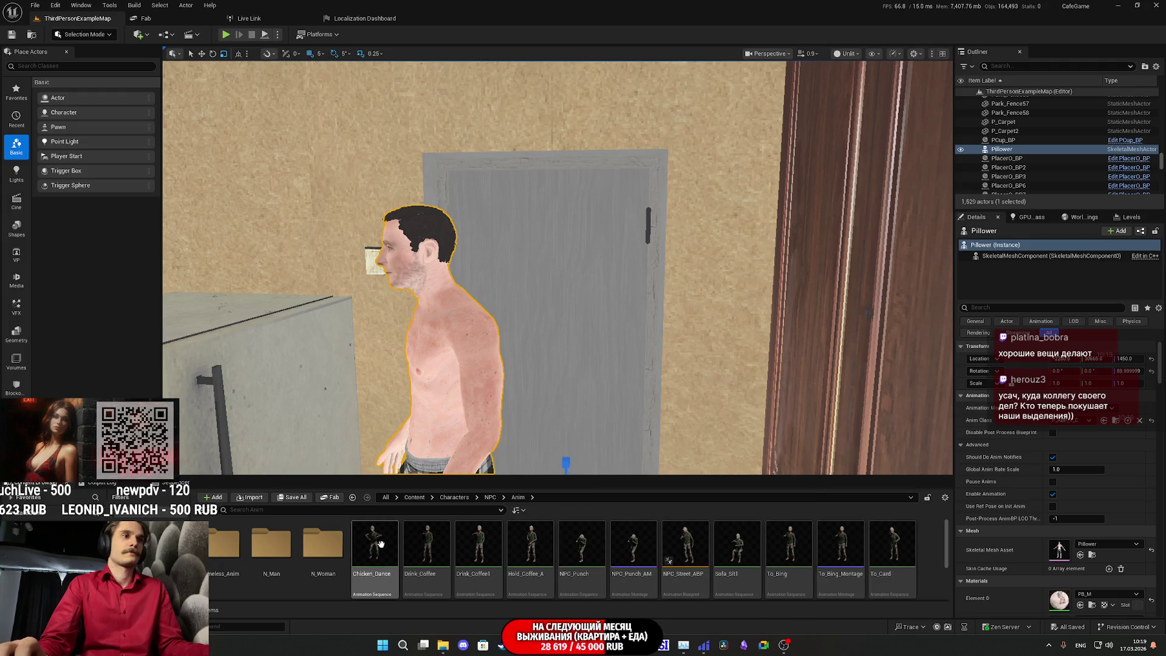
# - Preview the Chicken_Dance, Drink_Coffee and Drink_Coffee1 animations
pyautogui.doubleClick(391, 543)
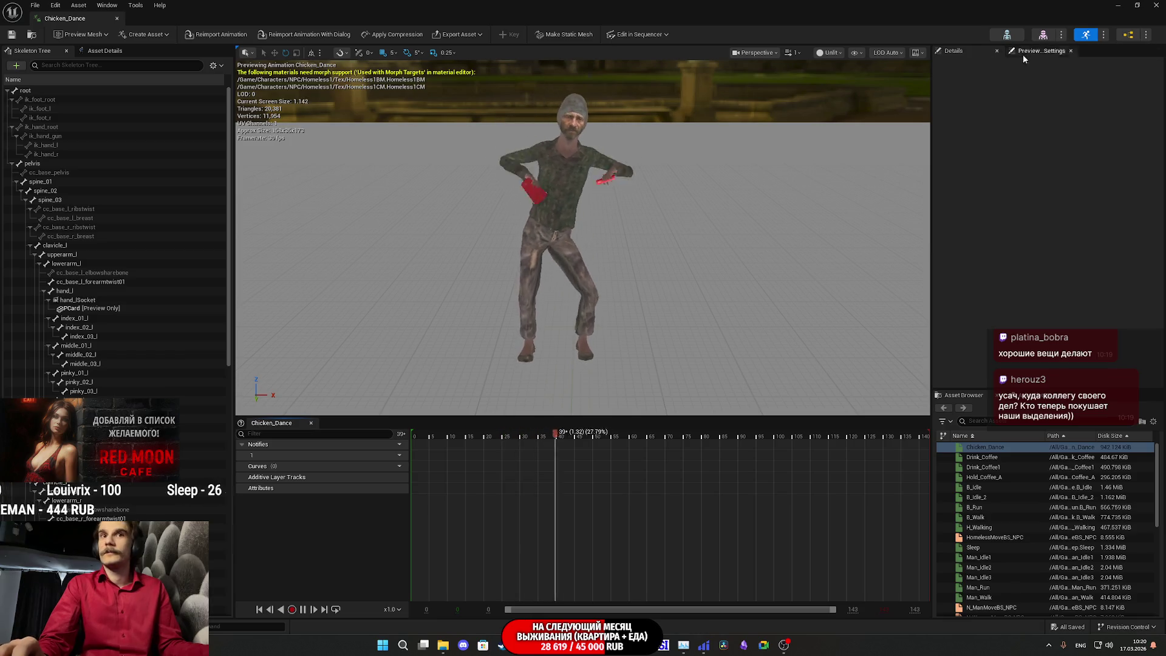
pyautogui.click(1118, 5)
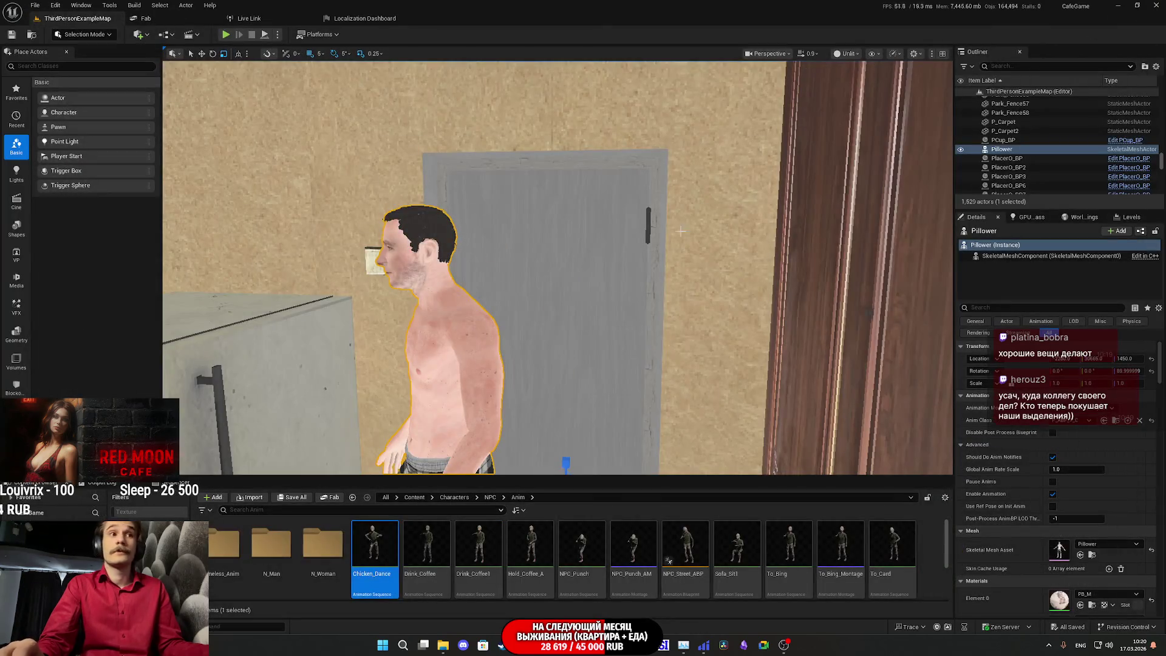
pyautogui.doubleClick(427, 547)
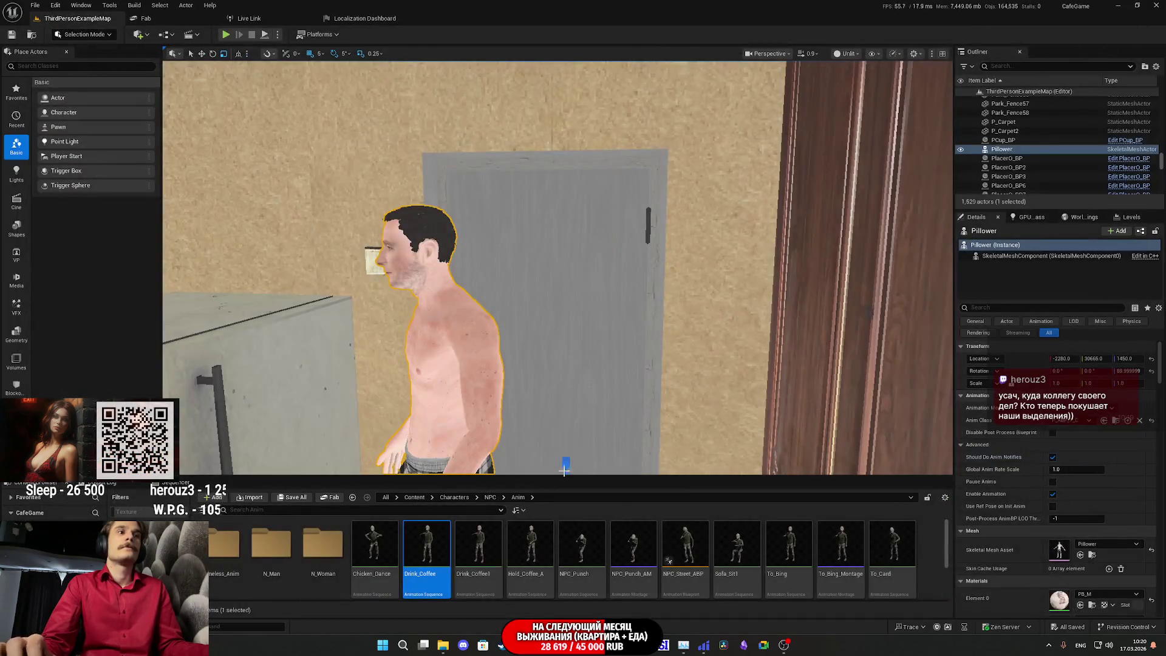
pyautogui.doubleClick(476, 546)
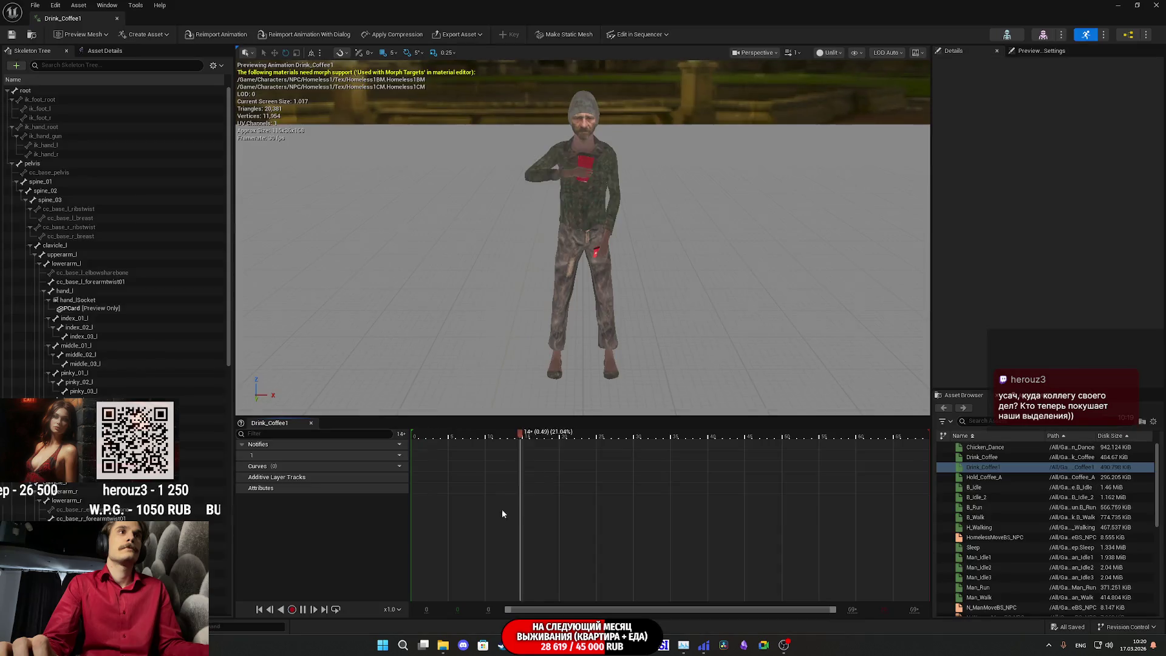
pyautogui.click(1157, 5)
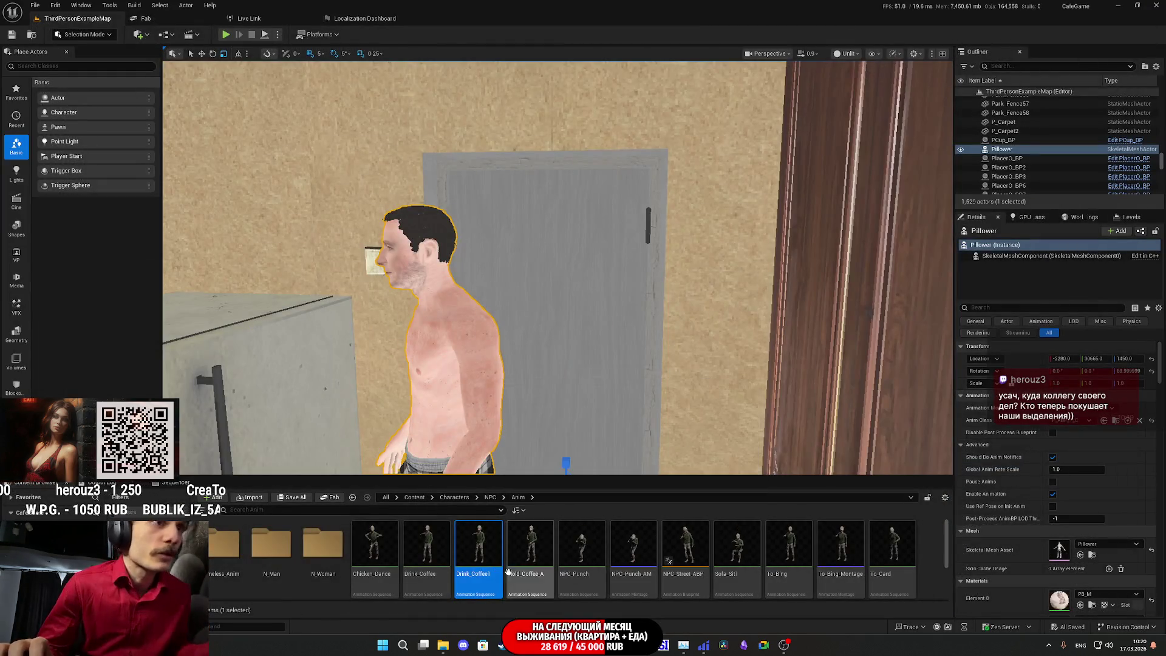
# - Inspect Hold_Coffee_A up close around the coffee cup, then preview NPC_Punch
pyautogui.doubleClick(539, 556)
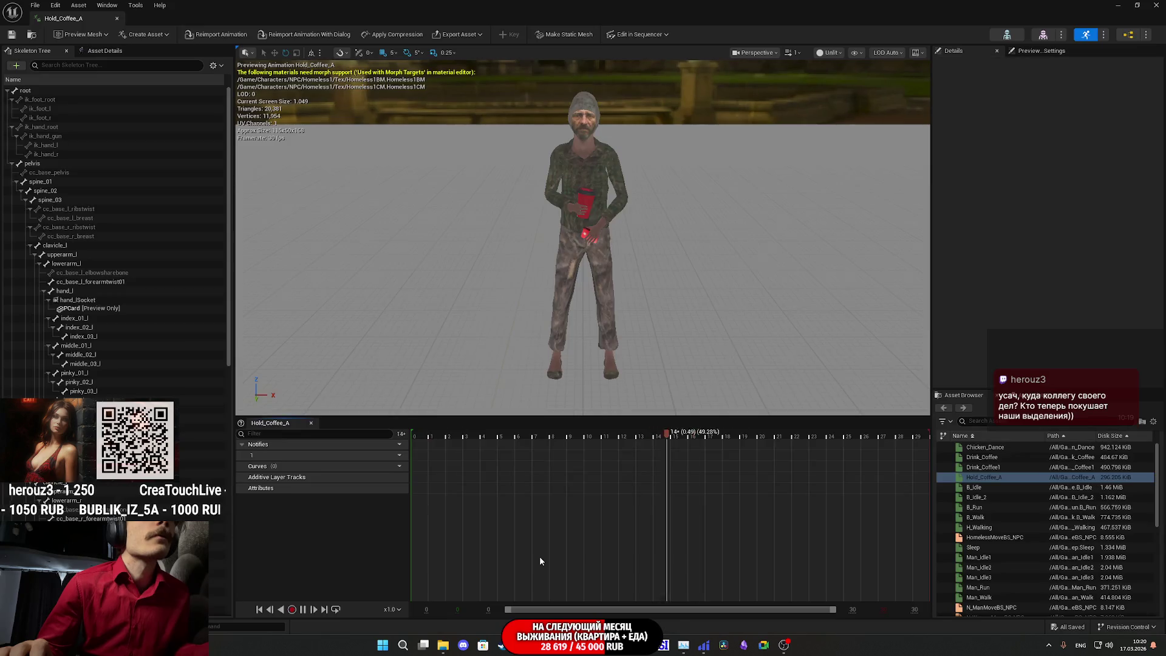
pyautogui.moveTo(686, 381)
pyautogui.mouseDown()
pyautogui.moveTo(723, 380)
pyautogui.moveTo(597, 85)
pyautogui.moveTo(691, 372)
pyautogui.mouseUp()
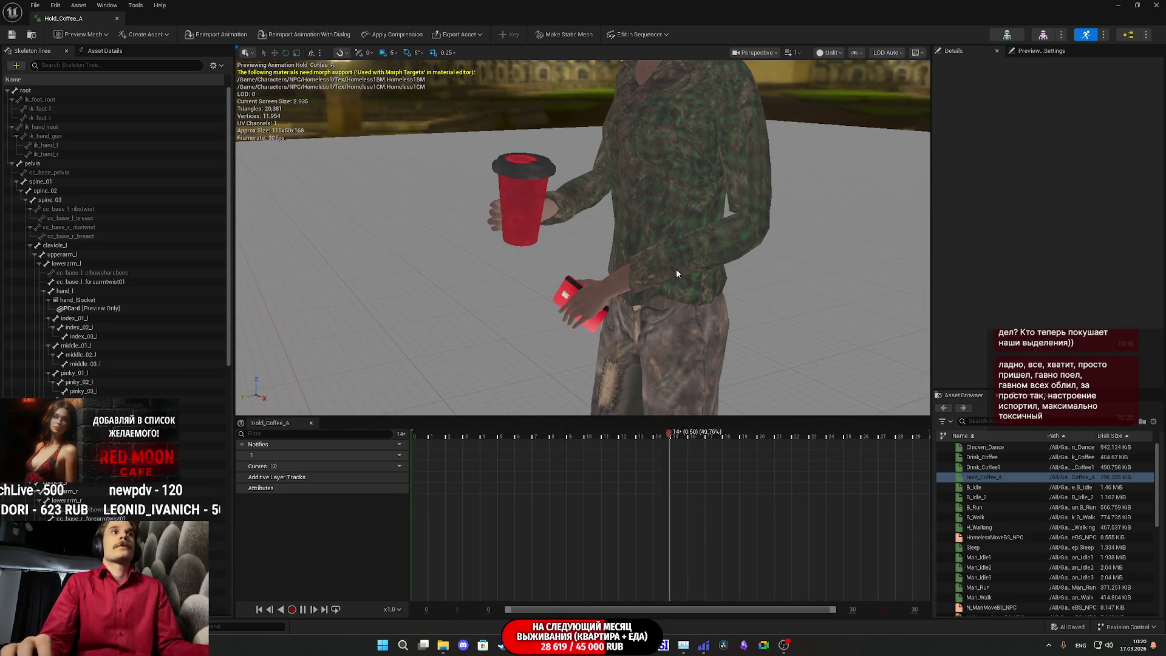
pyautogui.moveTo(699, 219); pyautogui.dragTo(696, 206)
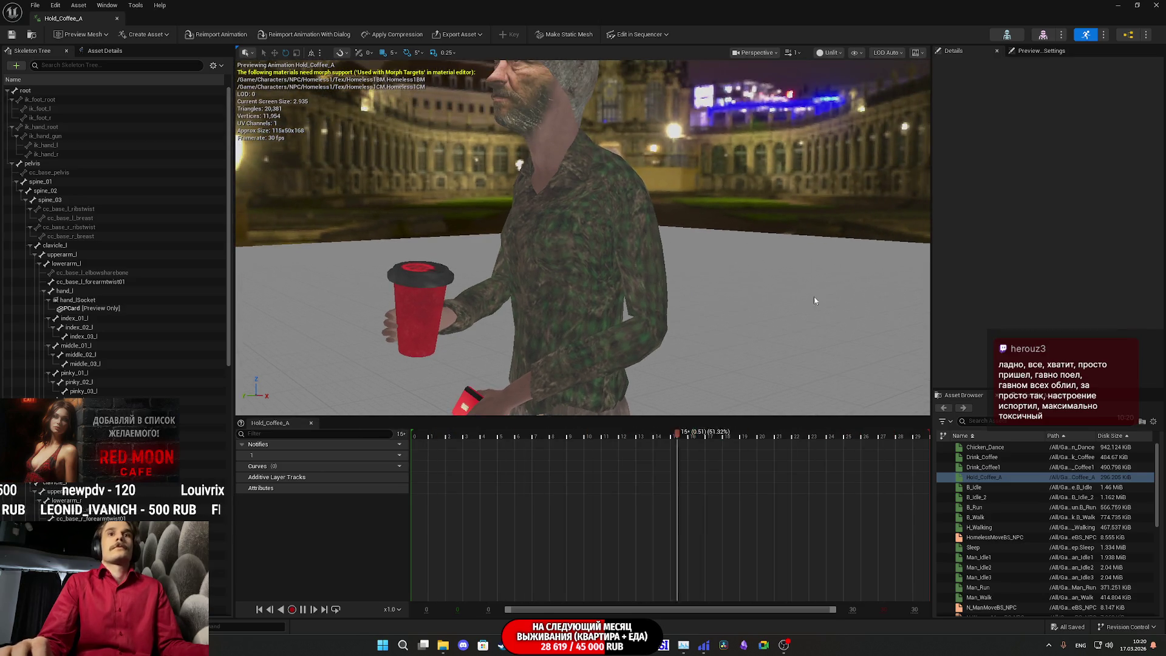
pyautogui.moveTo(861, 324)
pyautogui.mouseDown()
pyautogui.moveTo(814, 313)
pyautogui.moveTo(863, 310)
pyautogui.moveTo(612, 215)
pyautogui.mouseUp()
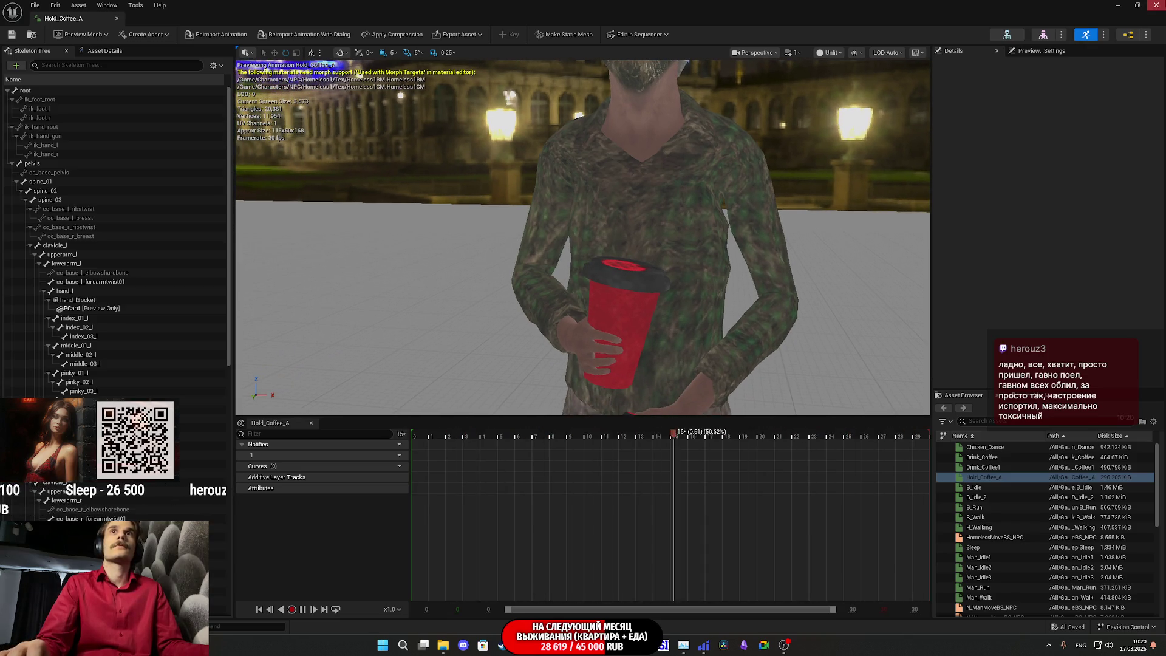
pyautogui.hotkey('alt', 'Tab')
pyautogui.doubleClick(588, 554)
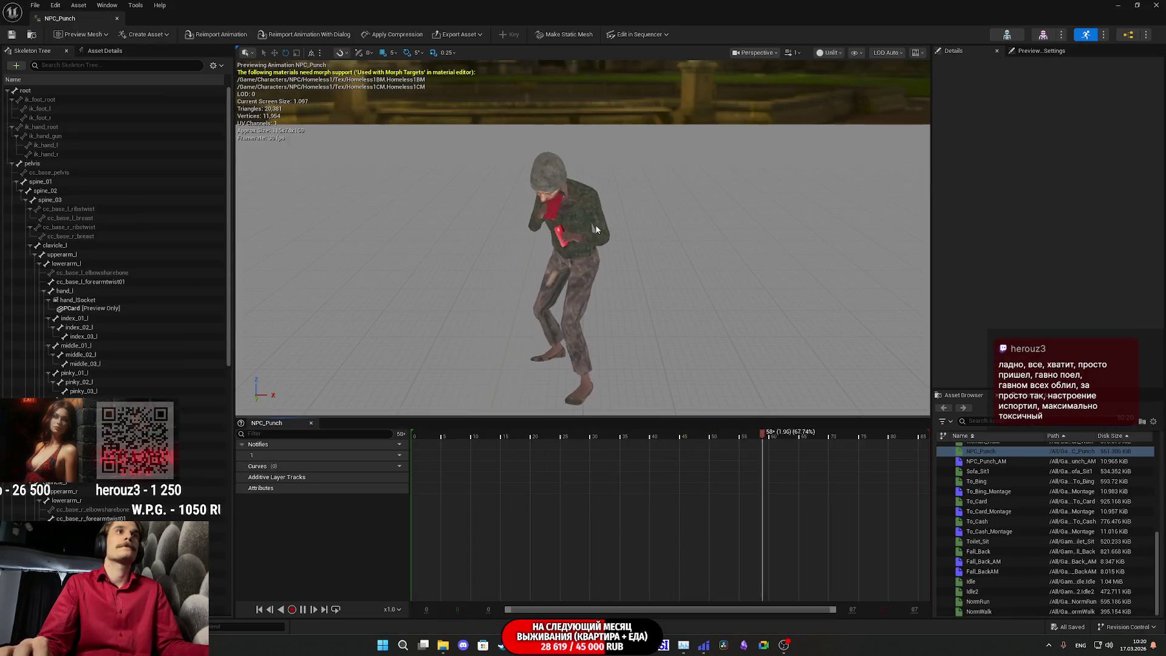
pyautogui.hotkey('alt', 'Tab')
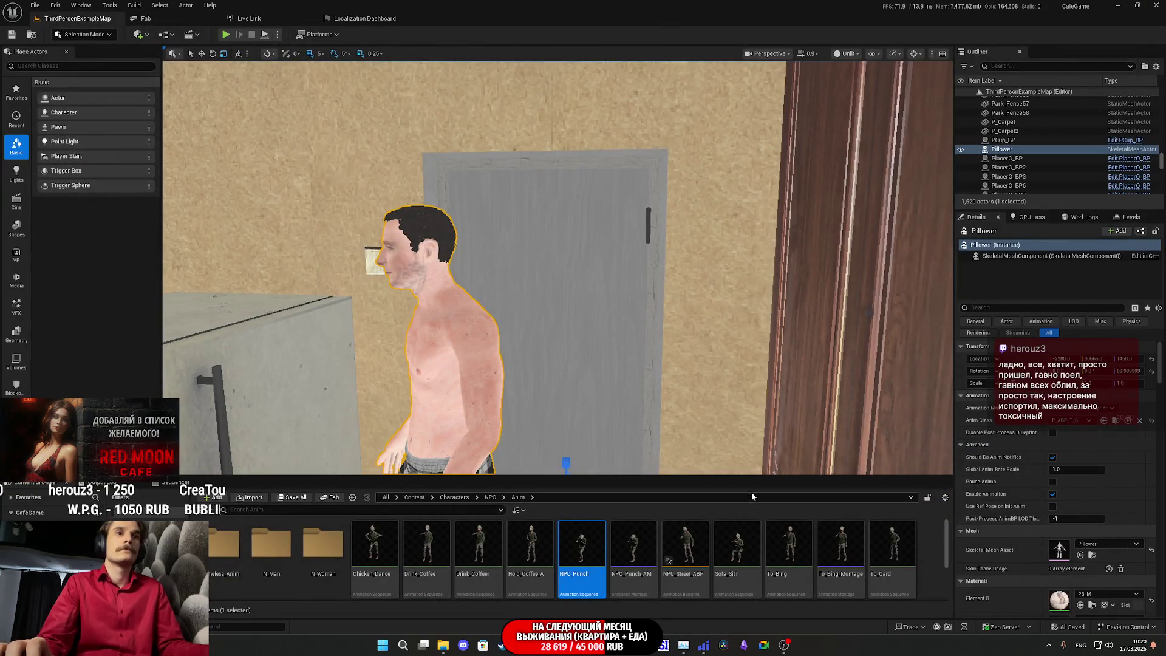
# - Browse the NPC Anim folder's sequences, checking each asset's info box
pyautogui.scroll(-1, 646, 544)
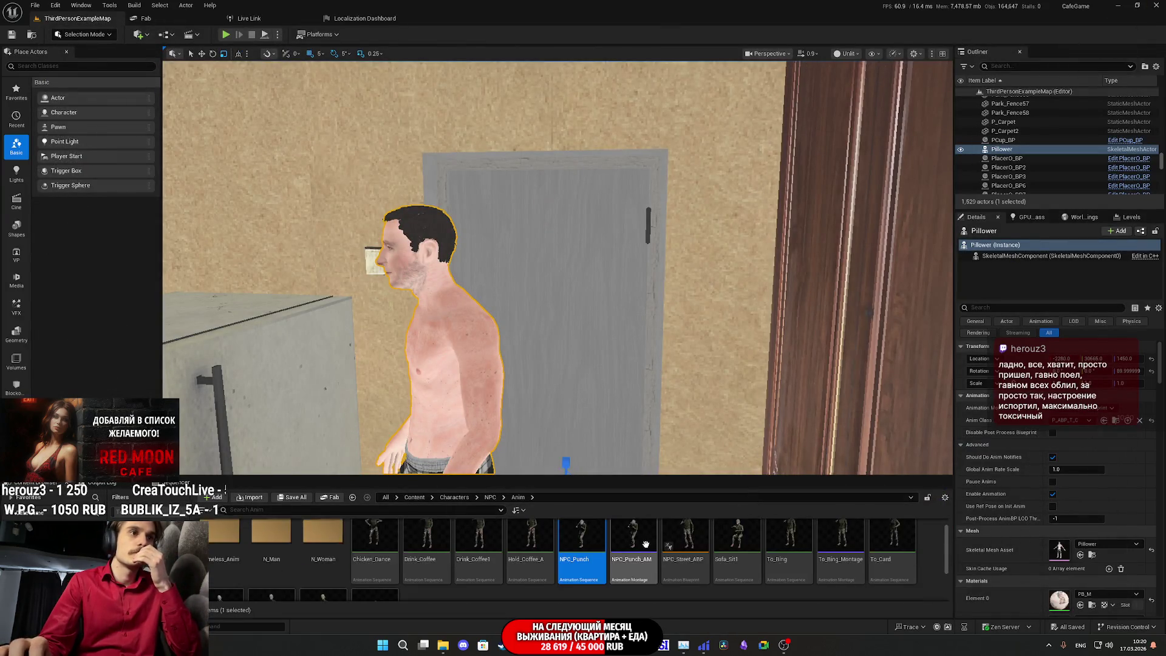
pyautogui.scroll(-3, 646, 544)
pyautogui.scroll(3, 646, 551)
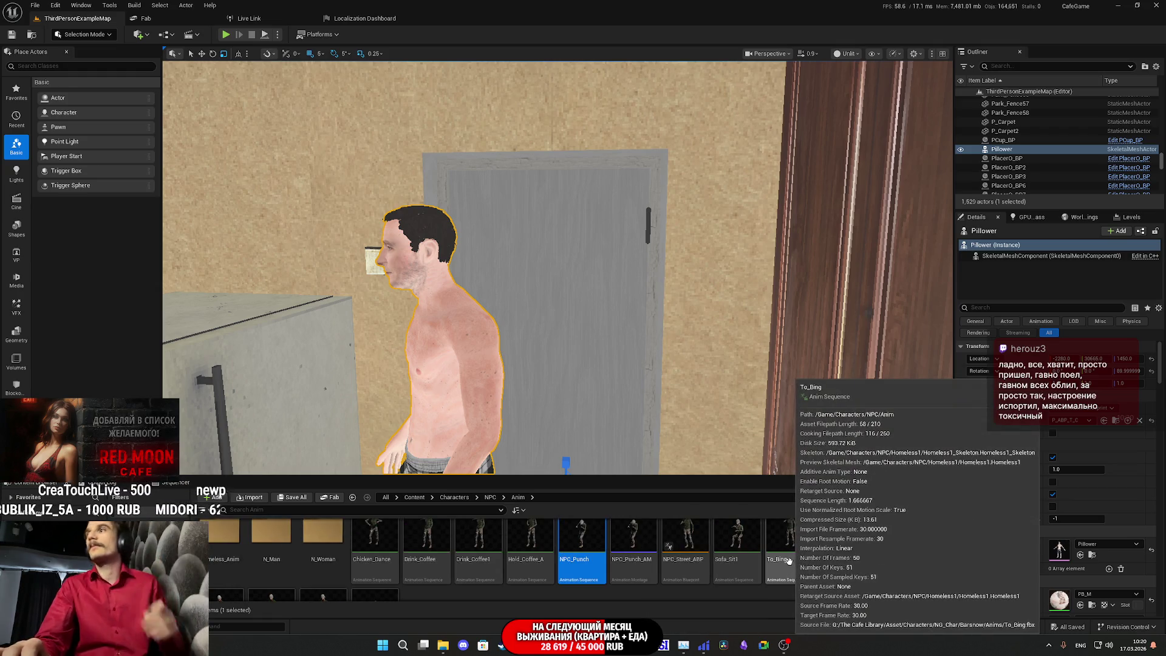
pyautogui.moveTo(747, 553)
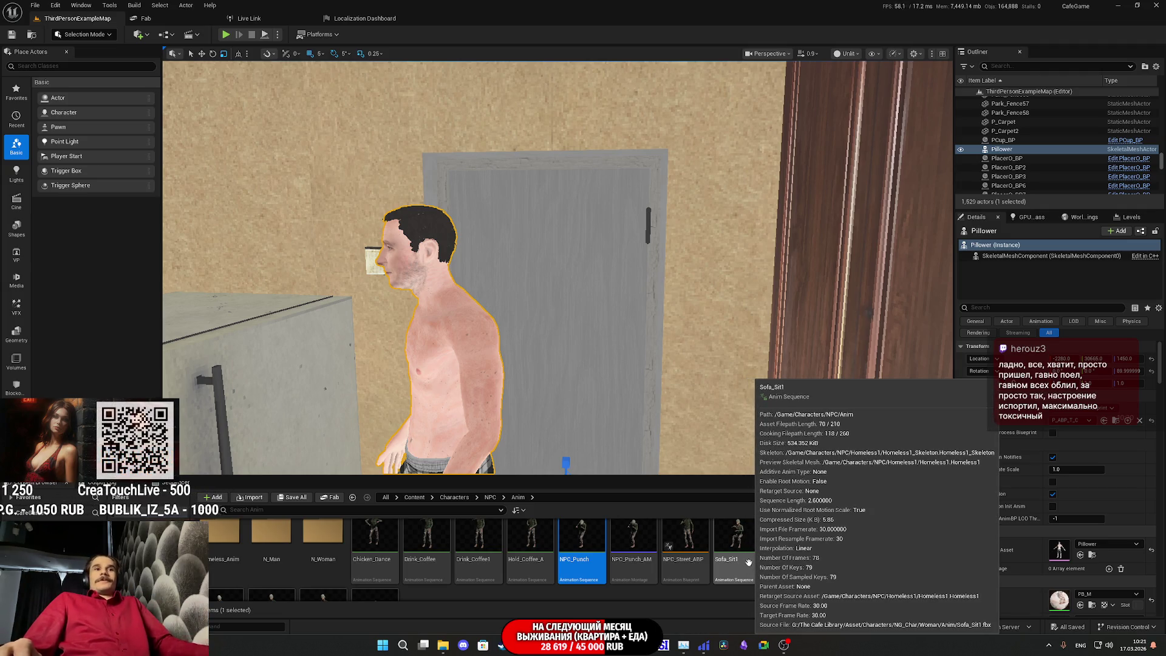
pyautogui.moveTo(844, 547)
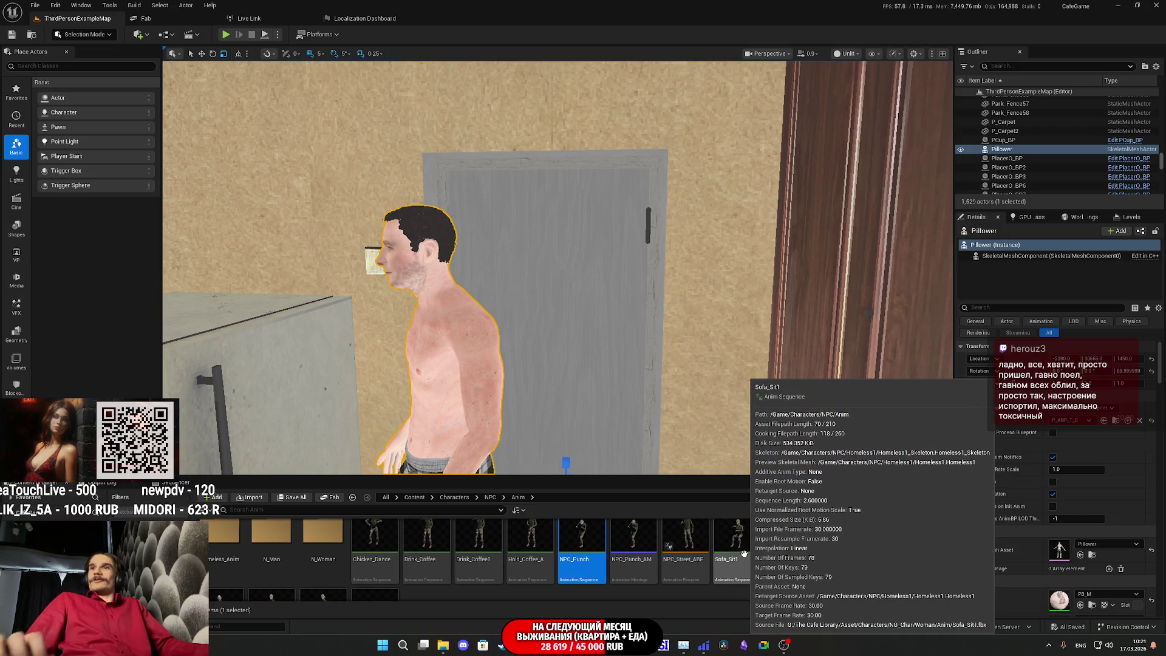
pyautogui.moveTo(800, 533)
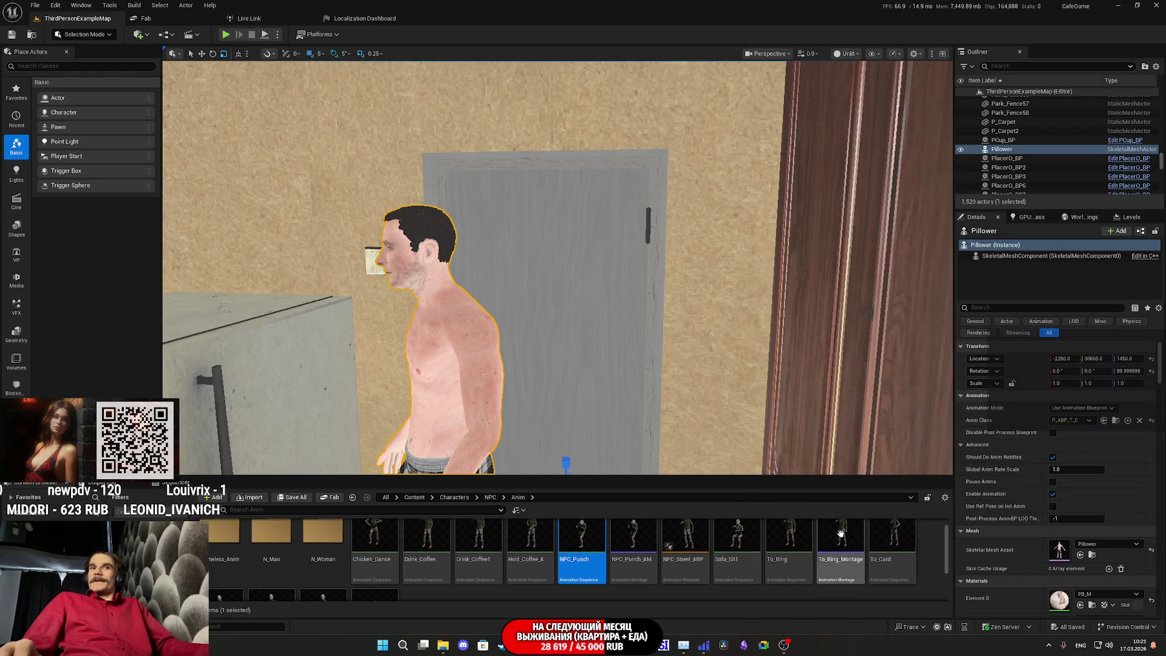
pyautogui.moveTo(902, 544)
pyautogui.scroll(-1, 902, 546)
pyautogui.scroll(1, 901, 545)
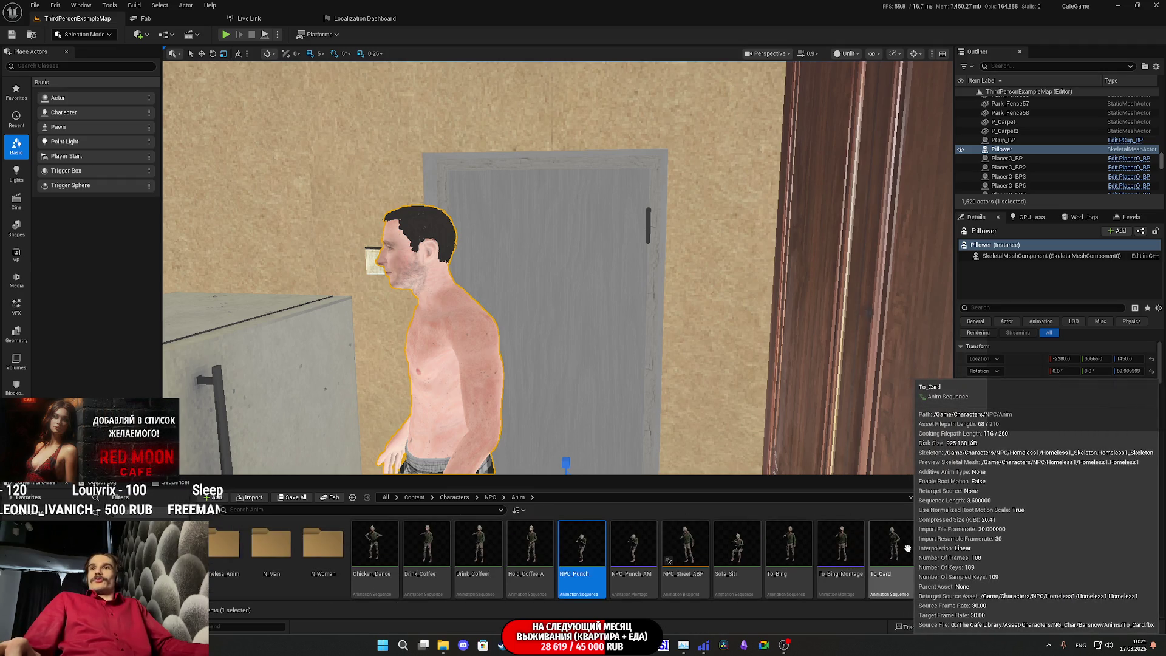
pyautogui.scroll(-2, 908, 550)
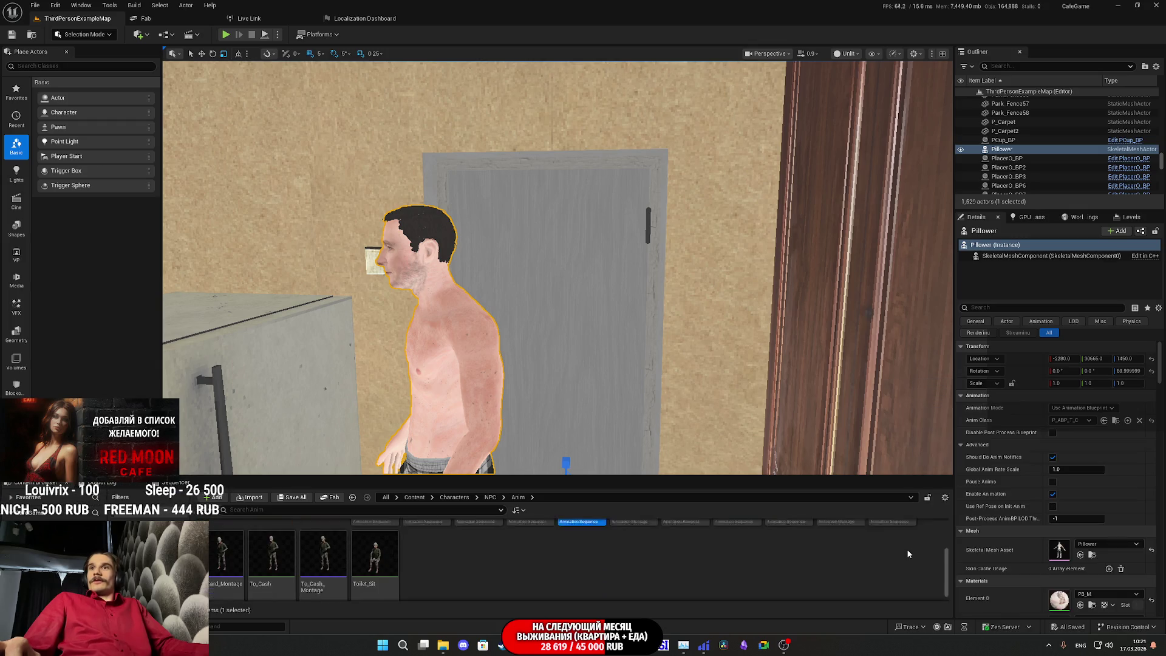
pyautogui.scroll(1, 908, 553)
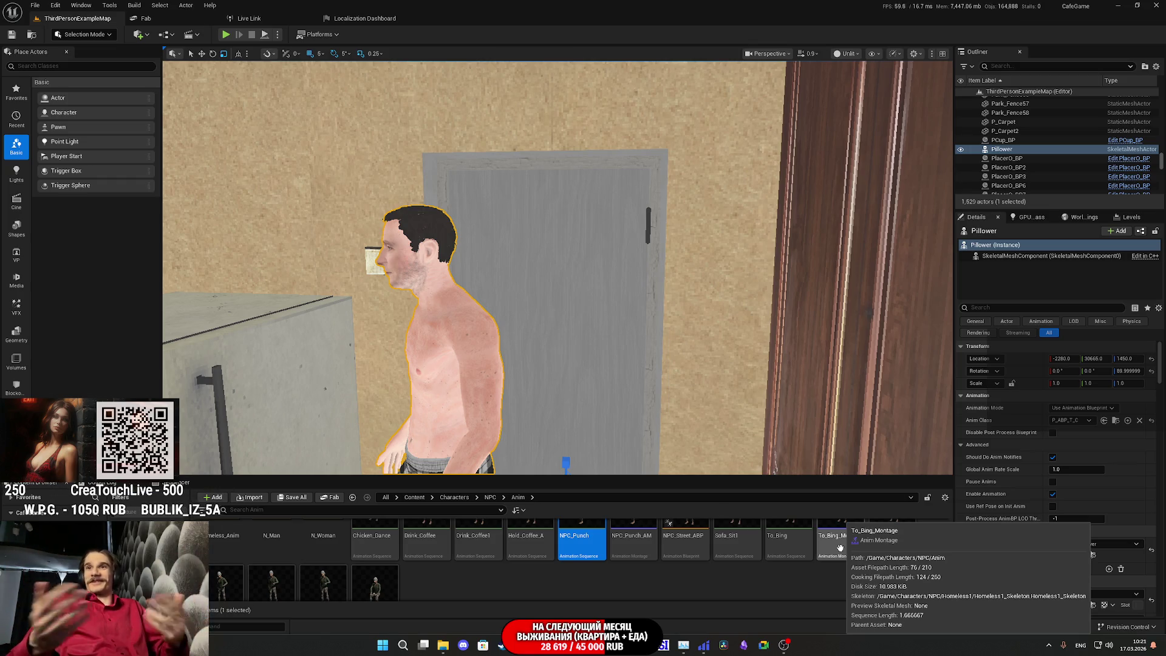
pyautogui.scroll(-2, 613, 580)
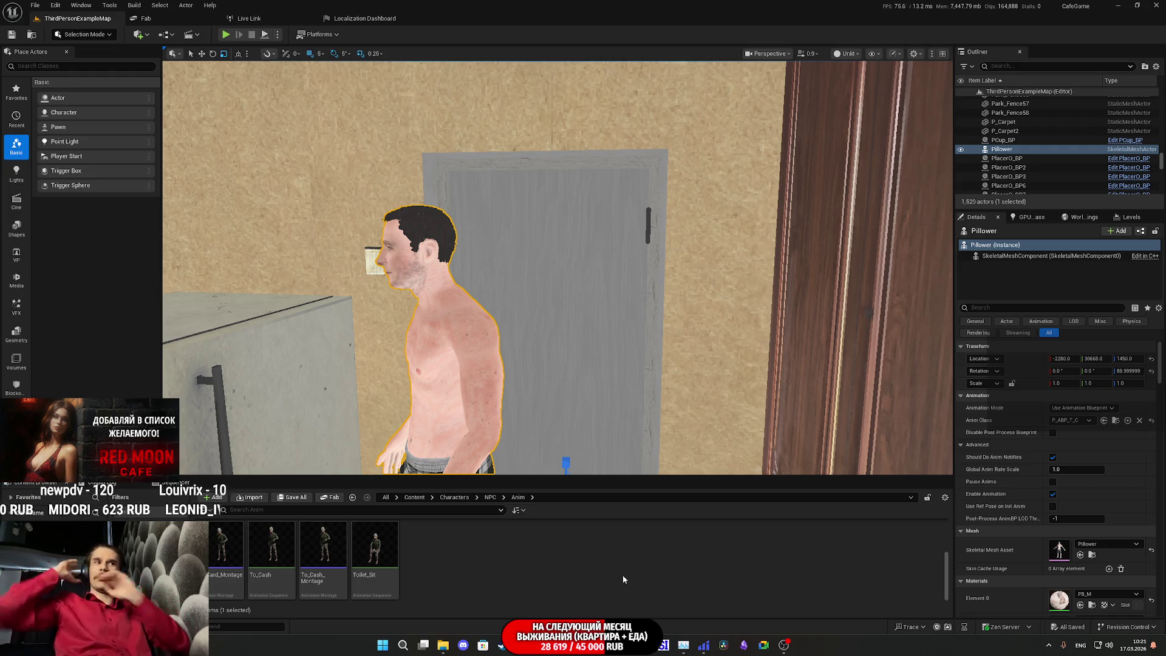
# - Preview the Toilet_Sit animation, then close its editor tab
pyautogui.doubleClick(379, 543)
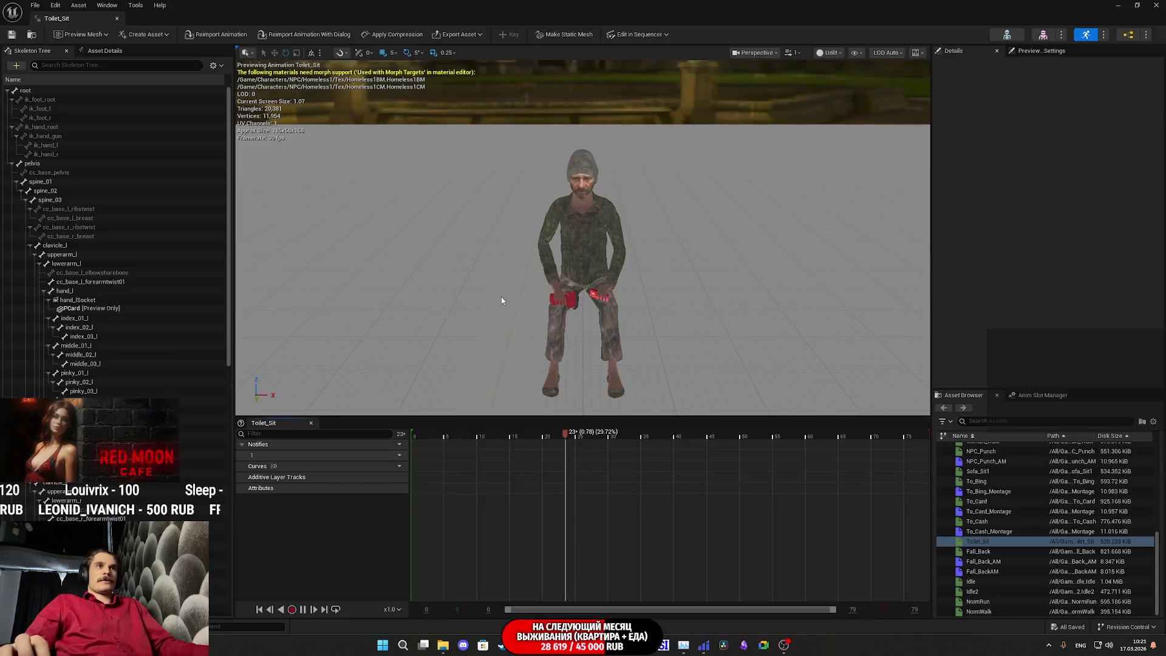
pyautogui.middleClick(75, 18)
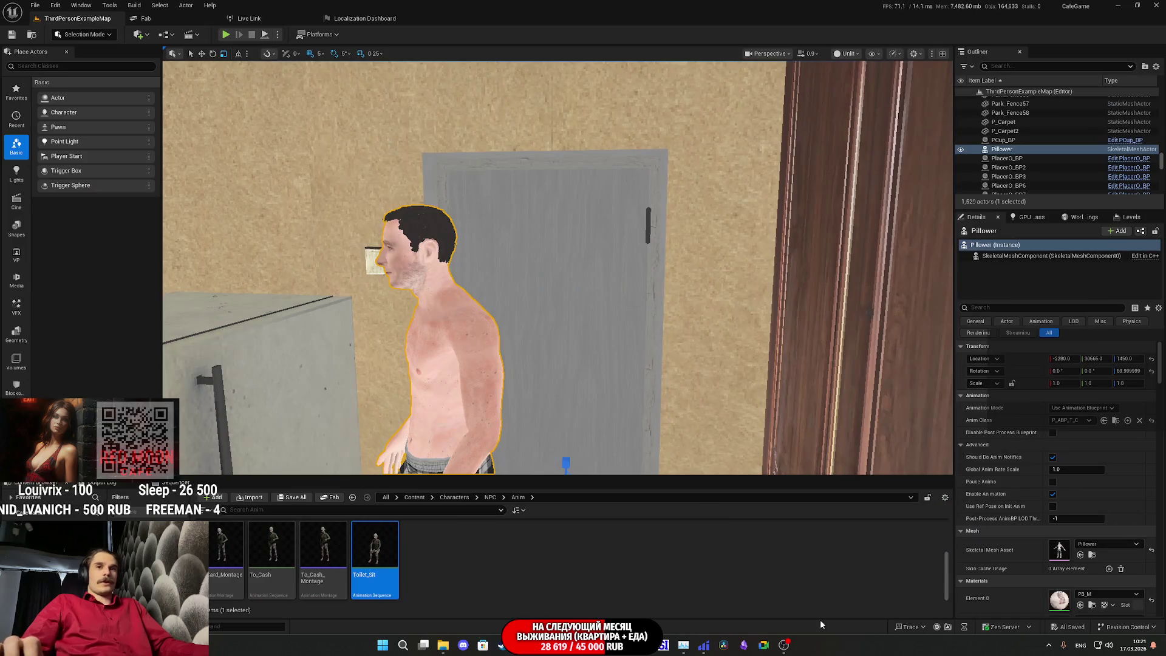
pyautogui.scroll(2, 846, 577)
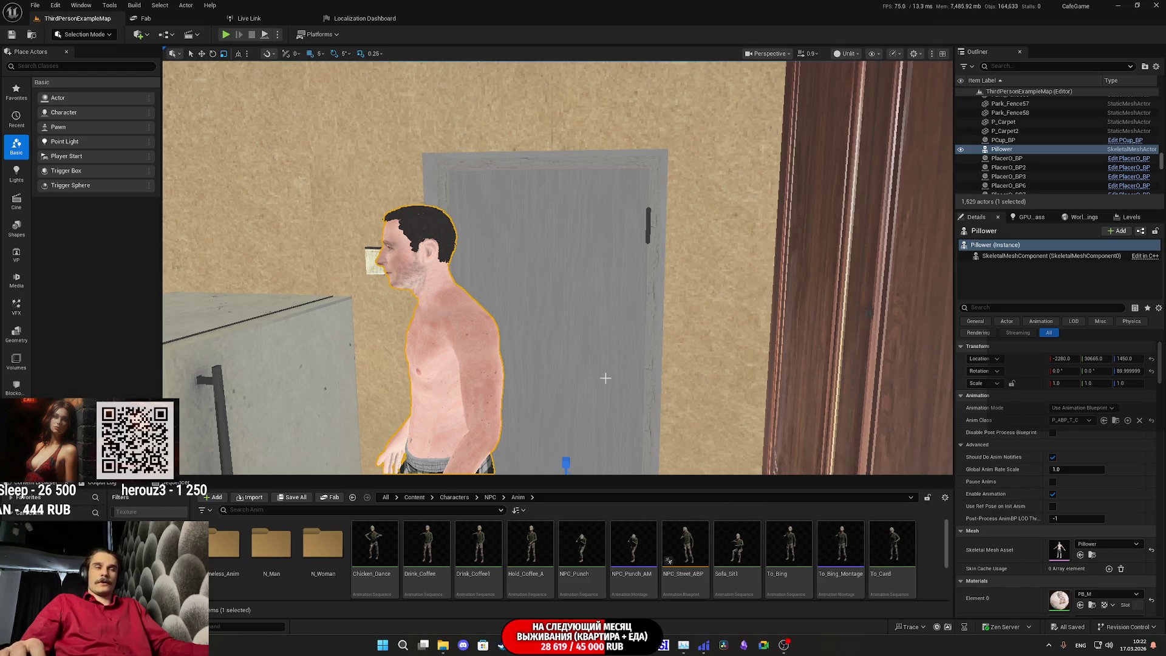
# - Delete the Pillower character from the level and save the map
pyautogui.moveTo(552, 370); pyautogui.dragTo(485, 209)
pyautogui.press('Delete')
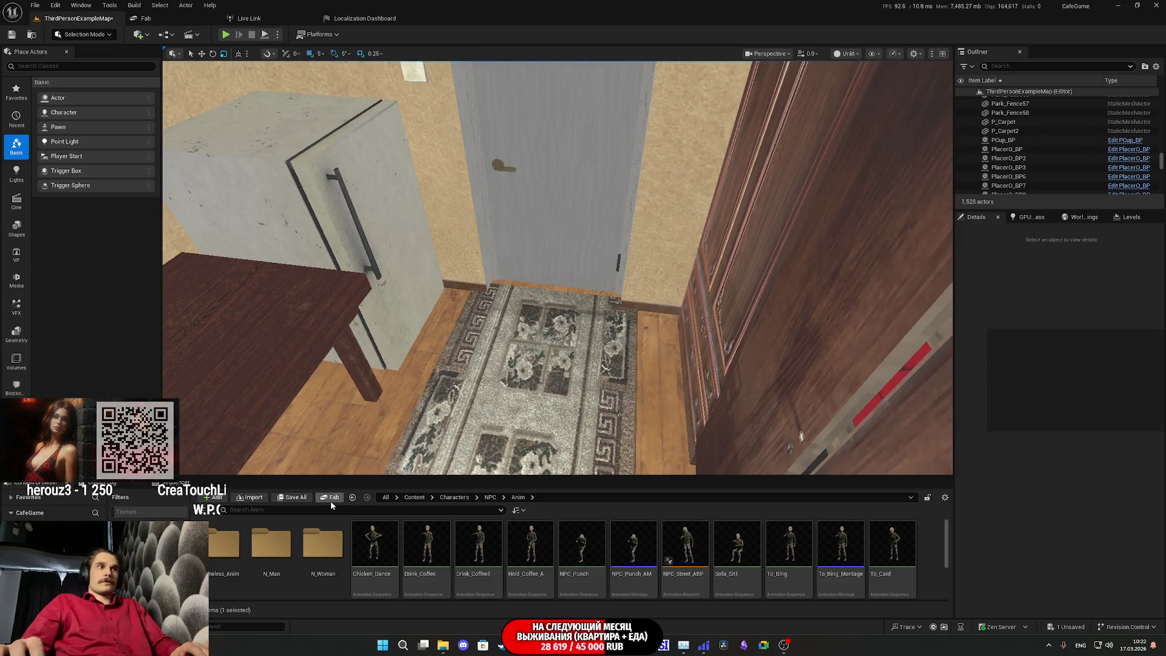
pyautogui.hotkey('ctrl', 's')
pyautogui.click(656, 424)
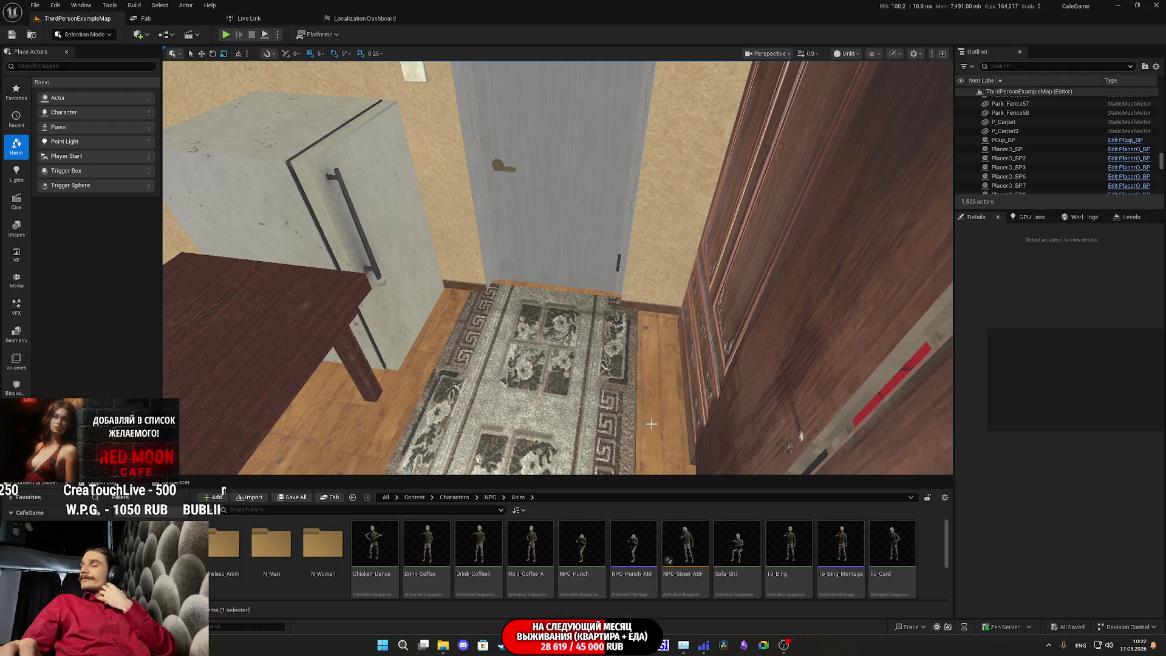
# - Preview the Man_Idle3 animation
pyautogui.moveTo(601, 543)
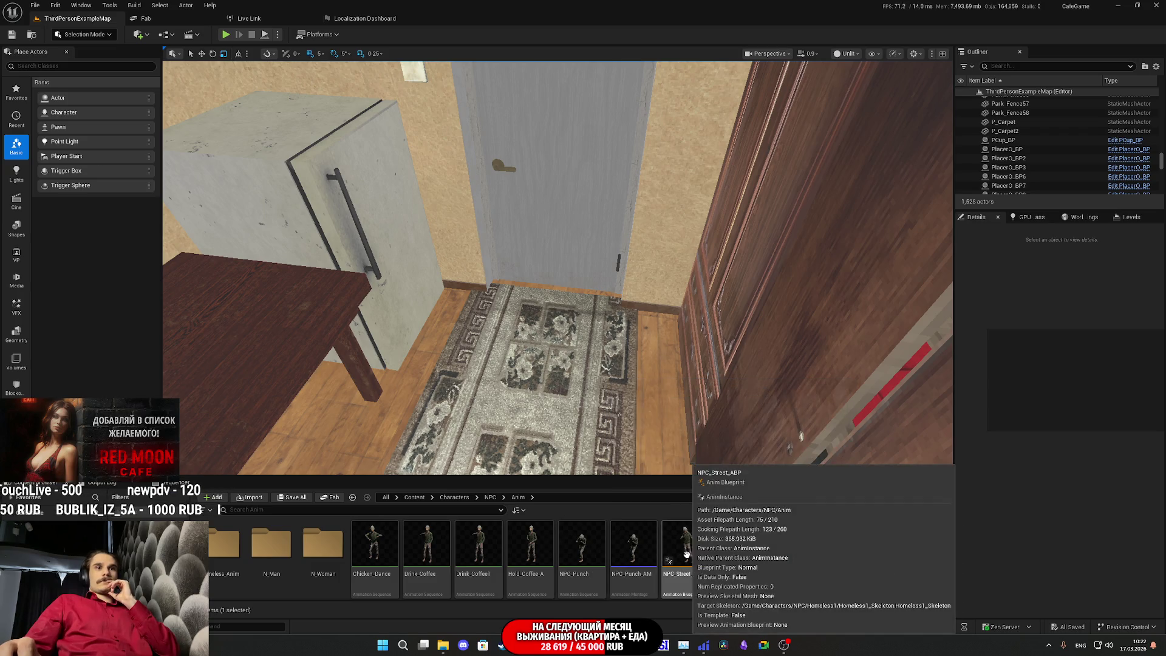
pyautogui.moveTo(782, 563)
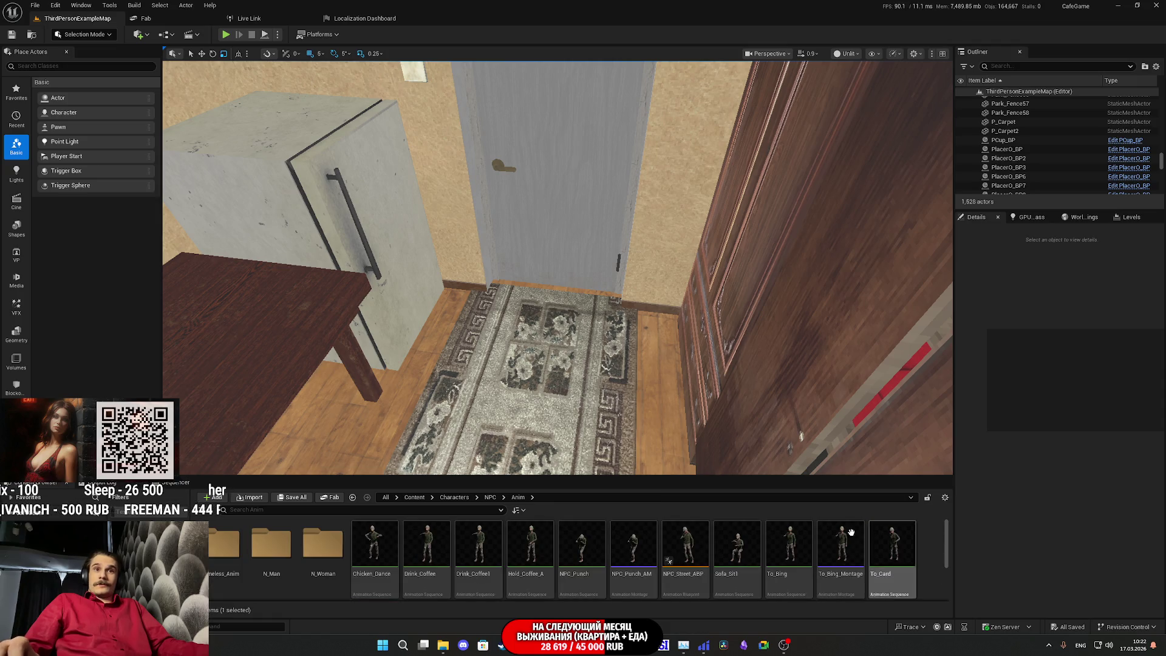
pyautogui.moveTo(547, 273)
pyautogui.mouseDown()
pyautogui.moveTo(546, 231)
pyautogui.moveTo(523, 243)
pyautogui.moveTo(513, 276)
pyautogui.mouseUp()
pyautogui.hotkey('alt', 'Tab')
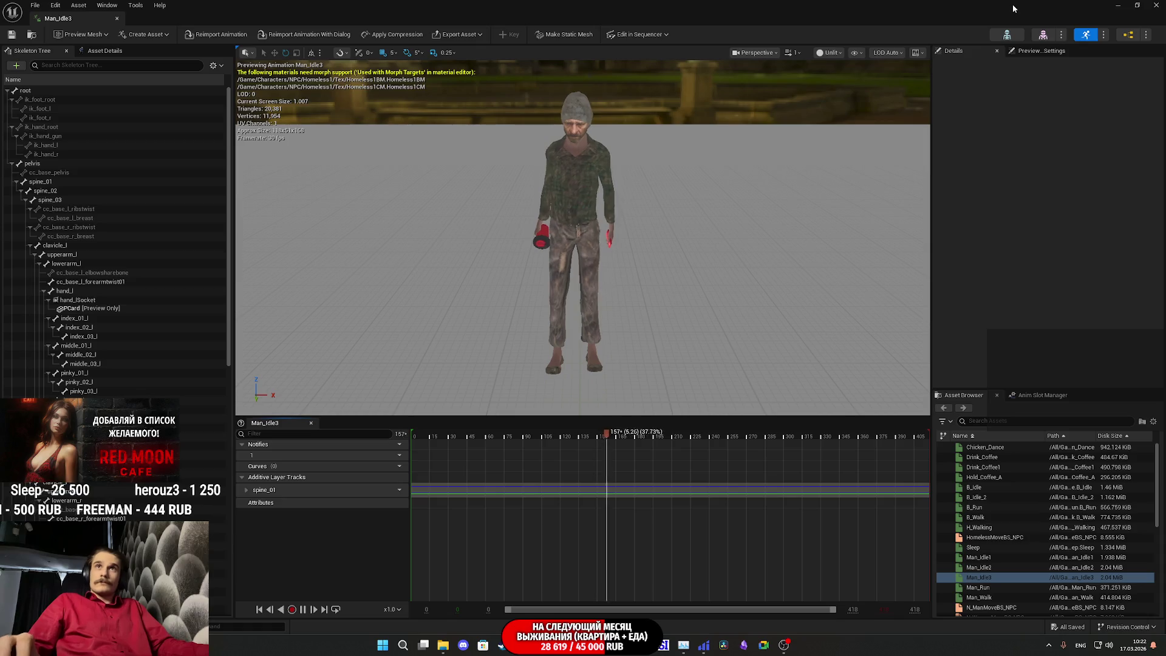
pyautogui.click(1157, 5)
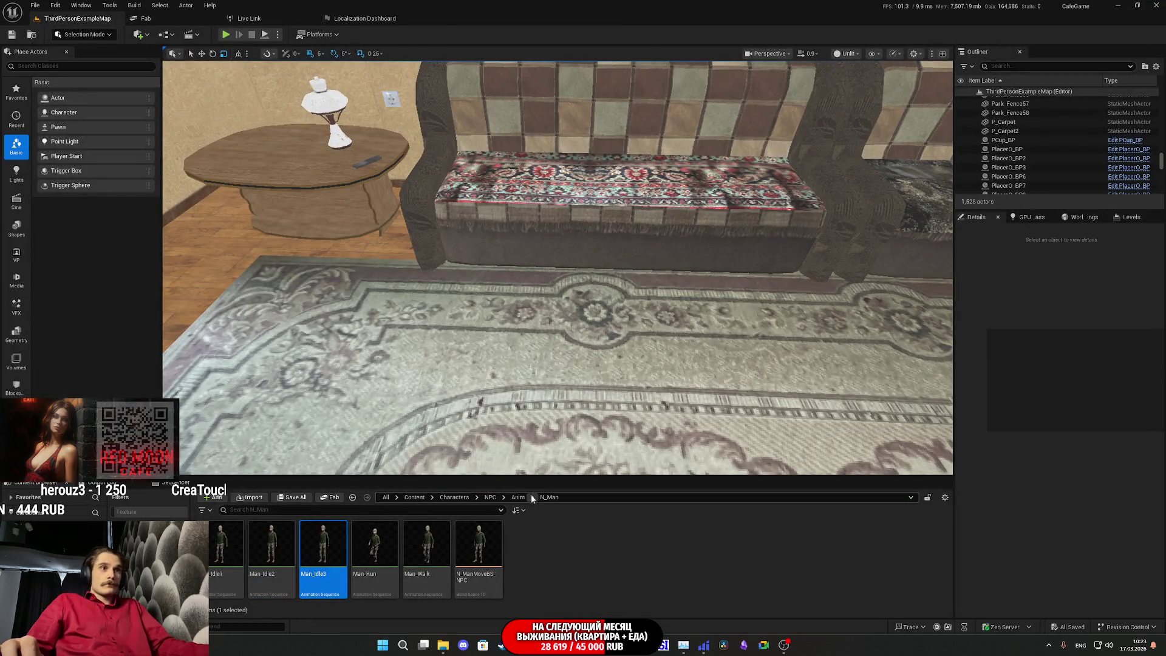
# - Preview the B_Walk and H_Walking animations in the Homeless_Anim folder
pyautogui.click(515, 499)
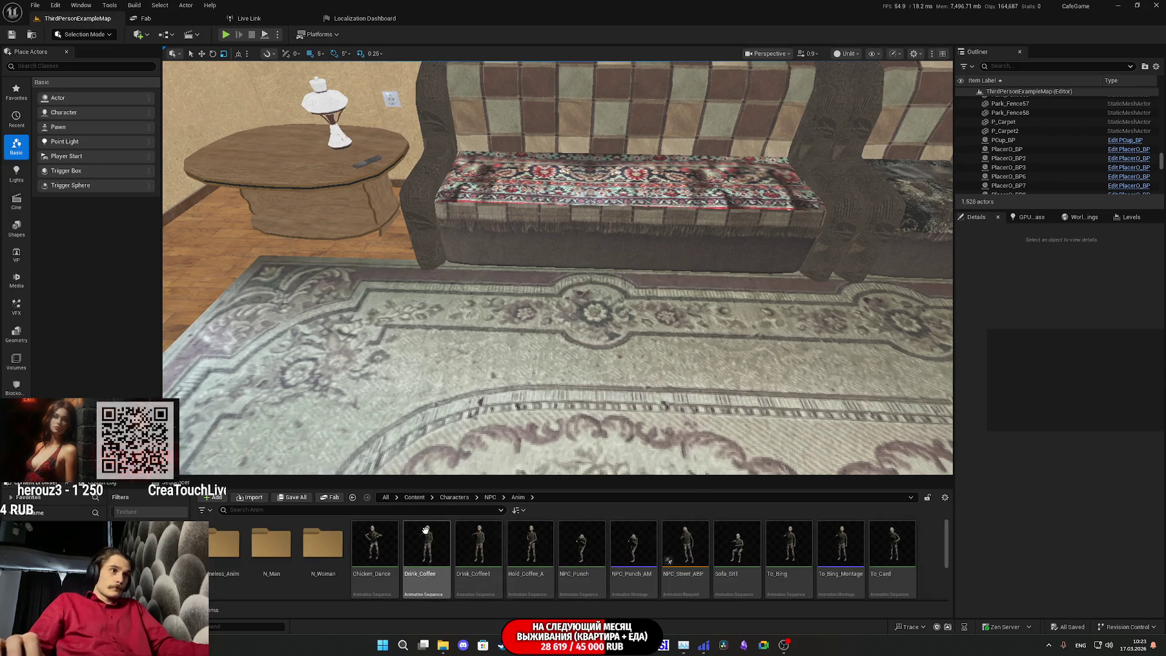
pyautogui.doubleClick(228, 562)
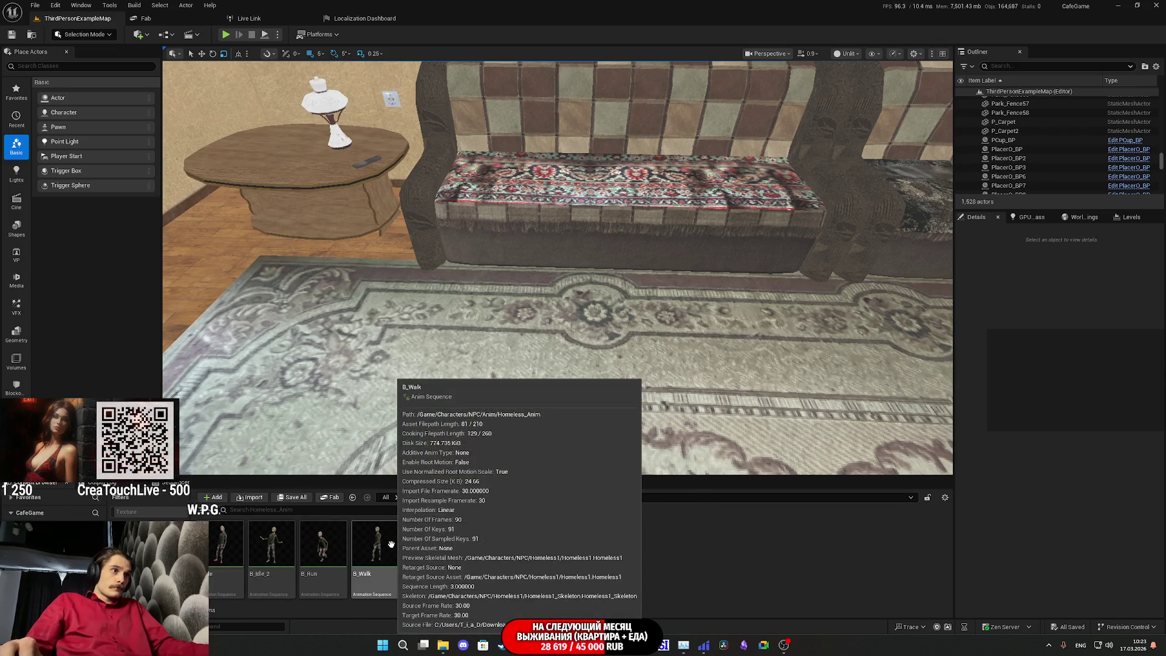
pyautogui.doubleClick(392, 544)
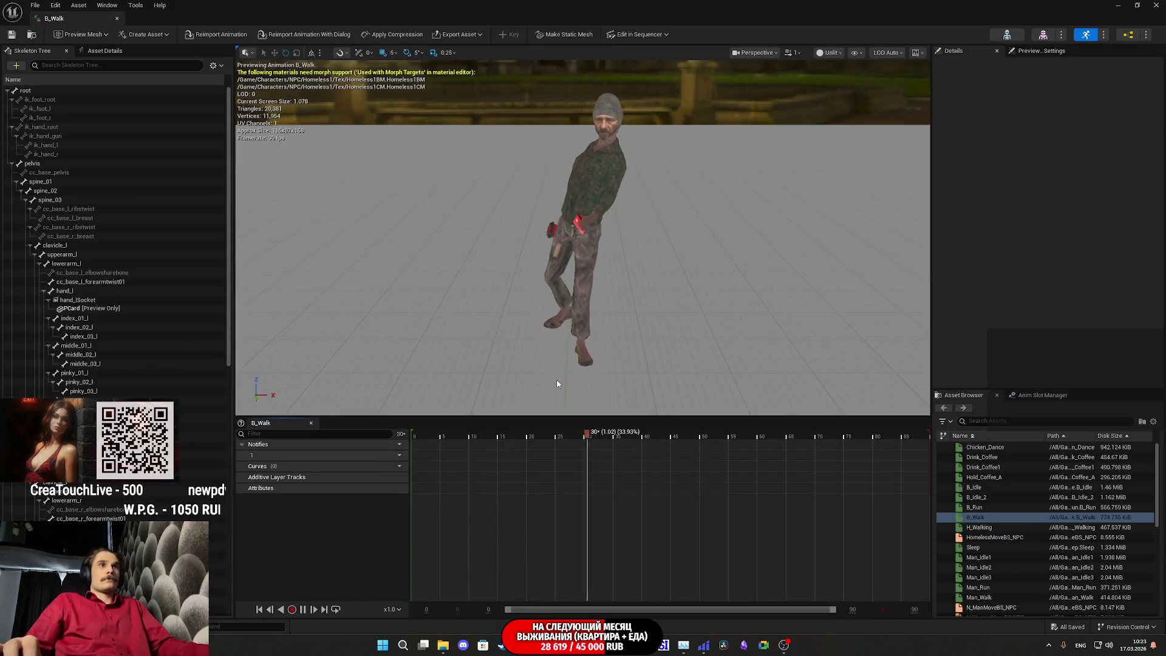
pyautogui.click(1156, 5)
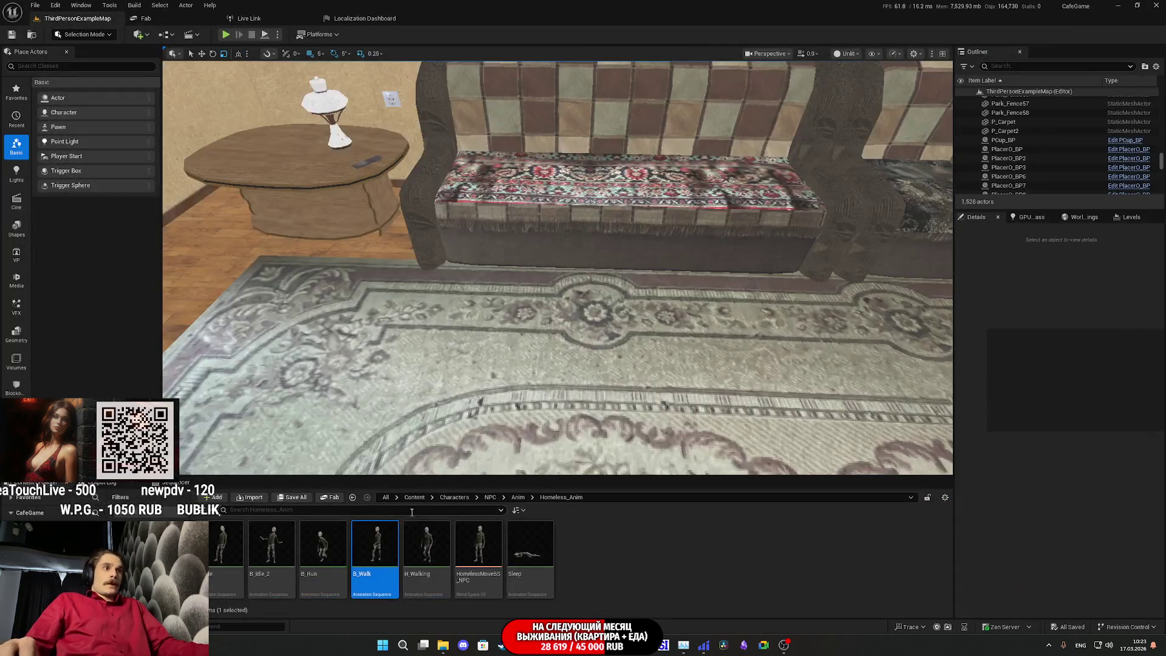
pyautogui.doubleClick(425, 546)
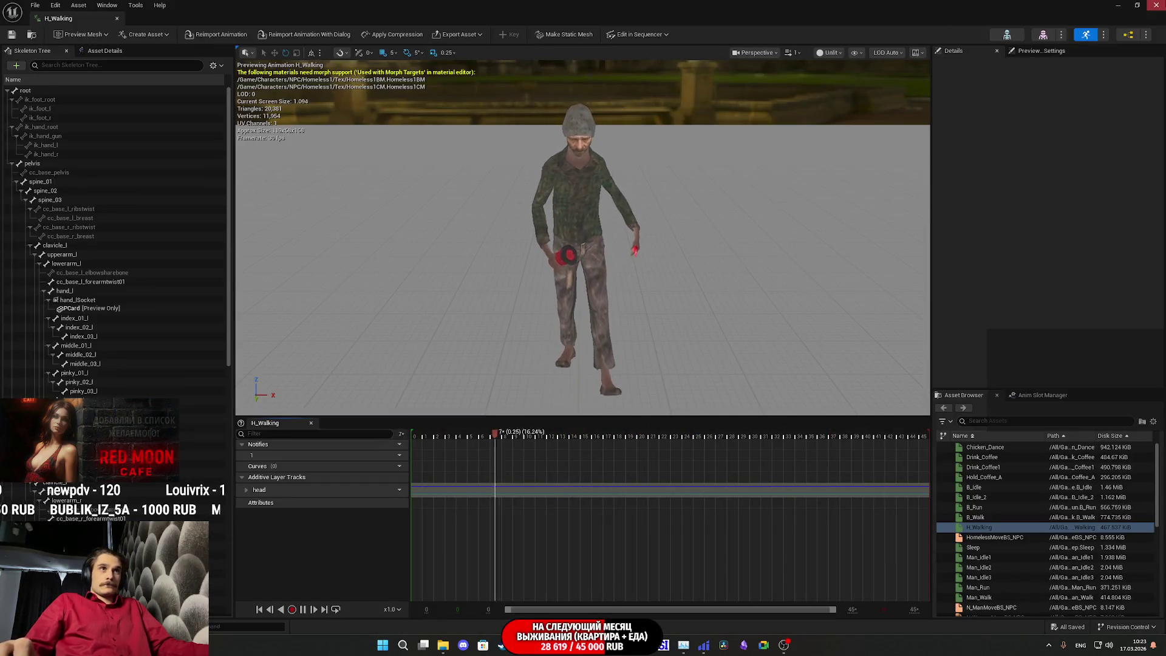
pyautogui.hotkey('alt', 'F4')
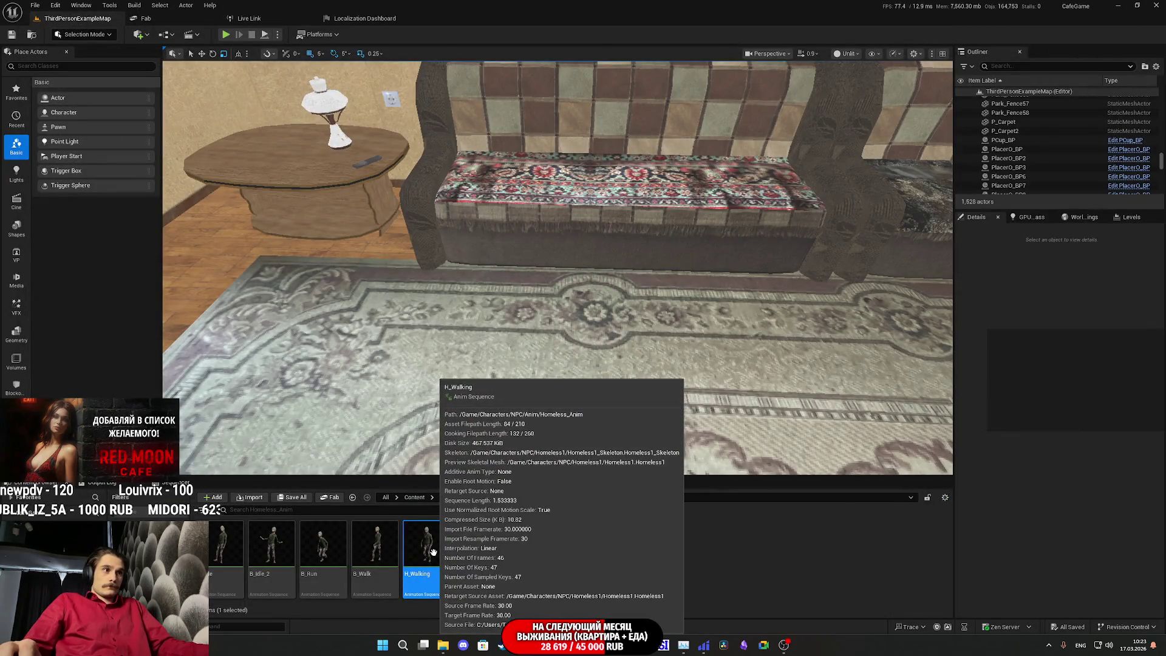
# - Retarget H_Walking with Pillower set as the target skeletal mesh
pyautogui.rightClick(433, 551)
pyautogui.moveTo(446, 536)
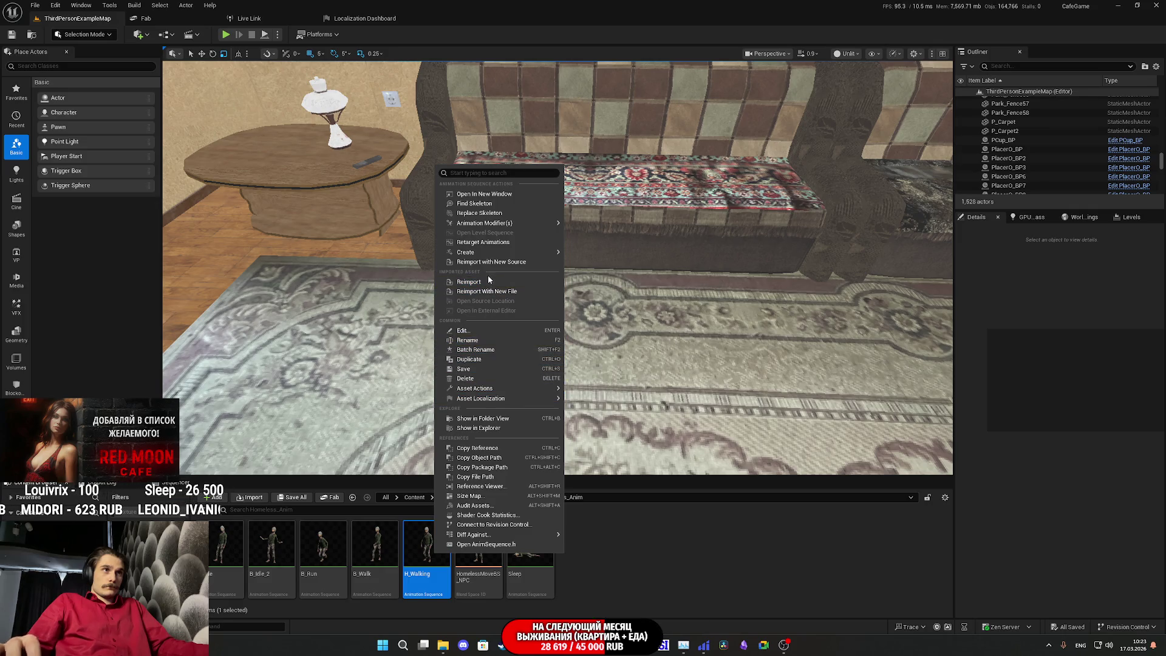
pyautogui.moveTo(529, 254)
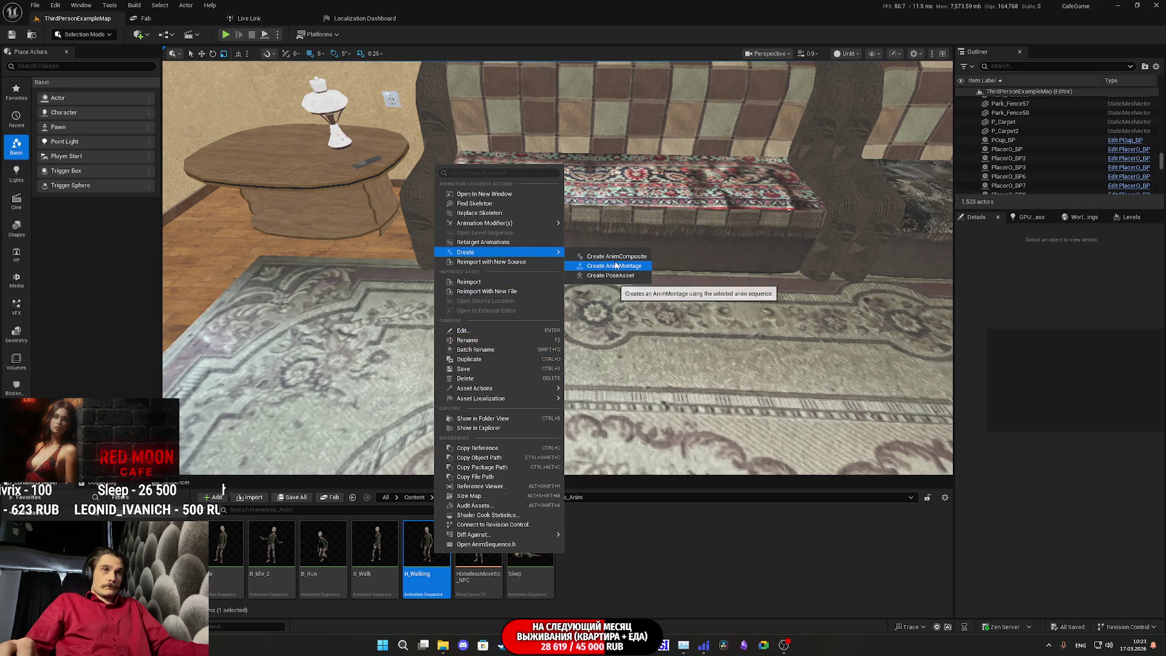
pyautogui.click(513, 242)
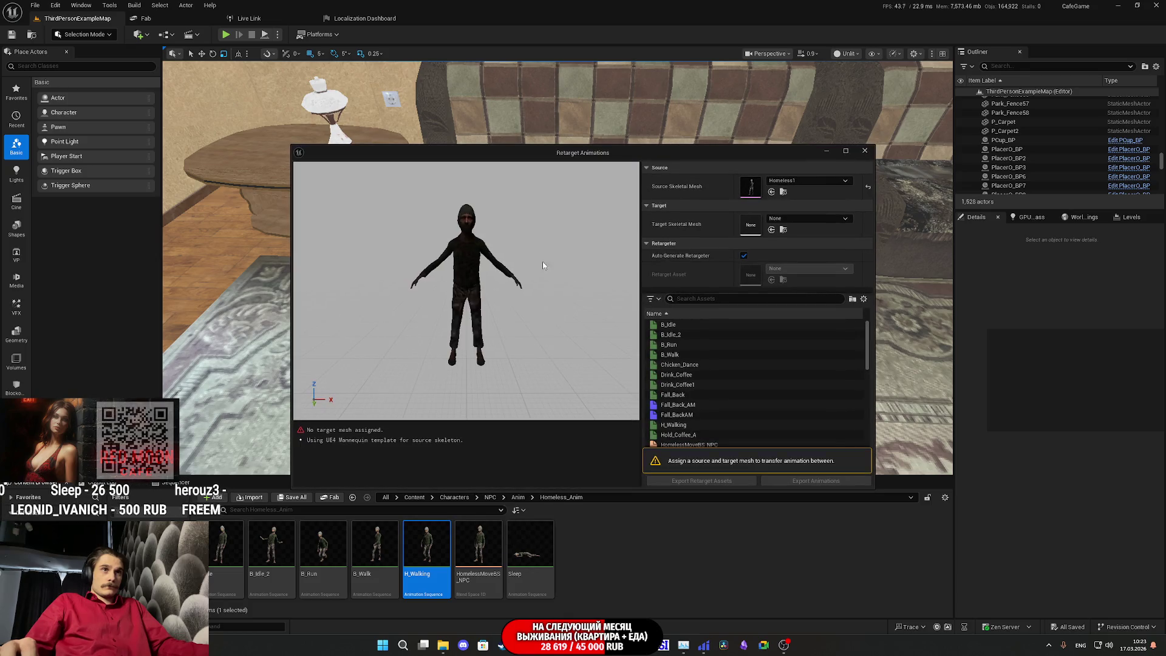
pyautogui.click(788, 219)
pyautogui.scroll(-3, 822, 356)
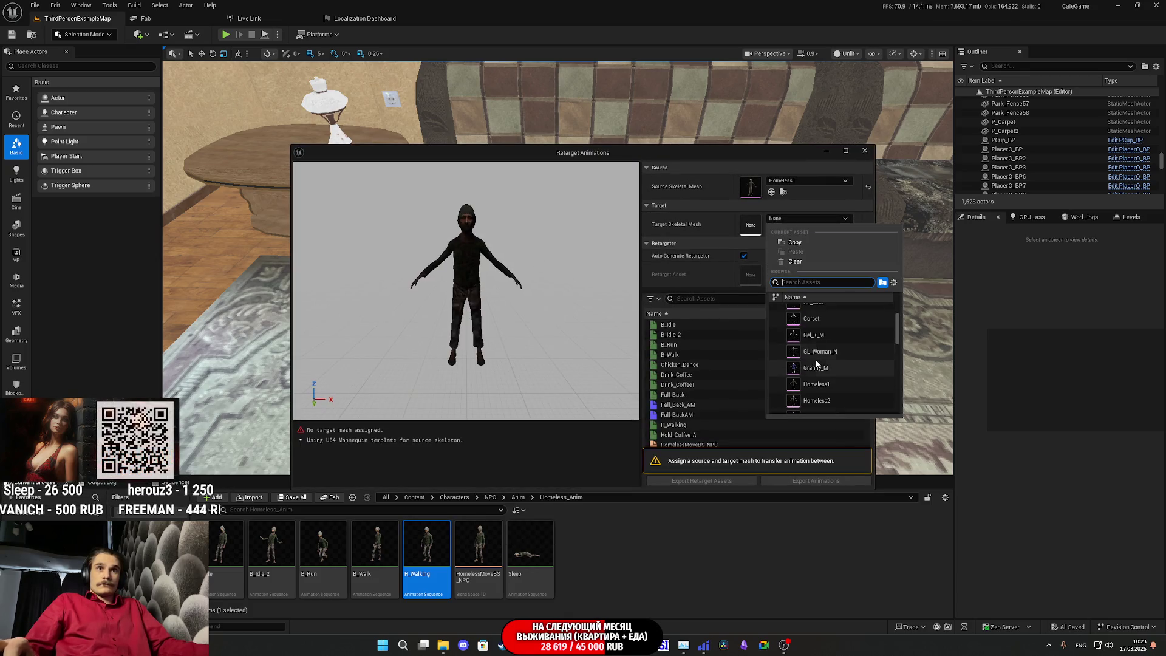
pyautogui.scroll(-5, 832, 359)
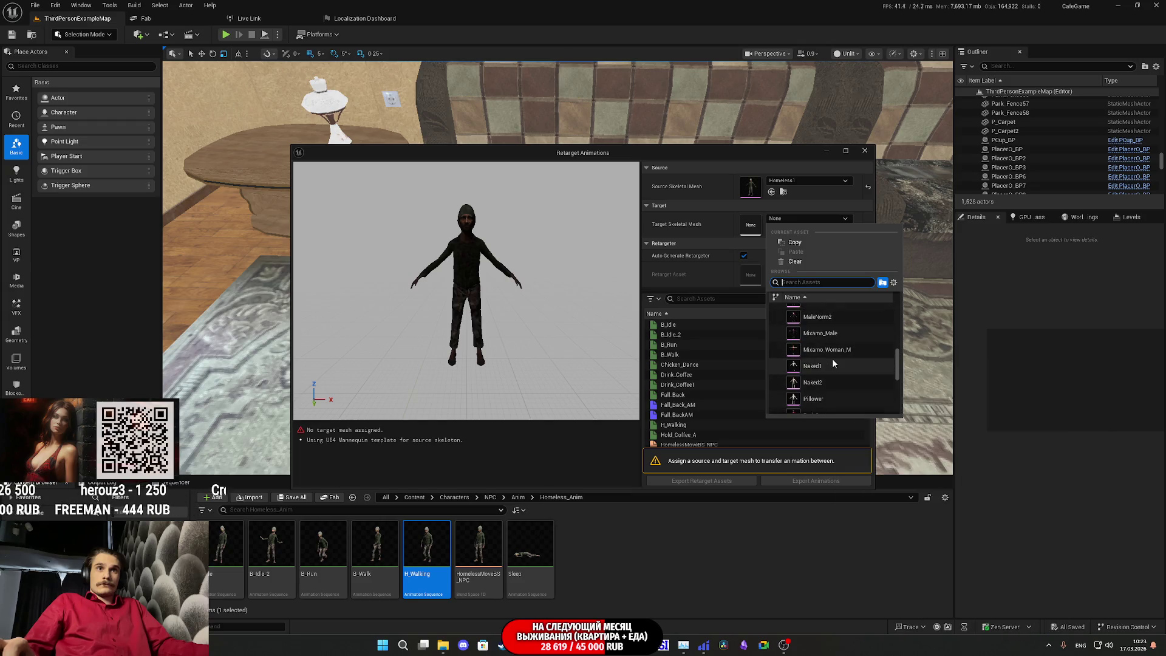
pyautogui.scroll(-2, 832, 359)
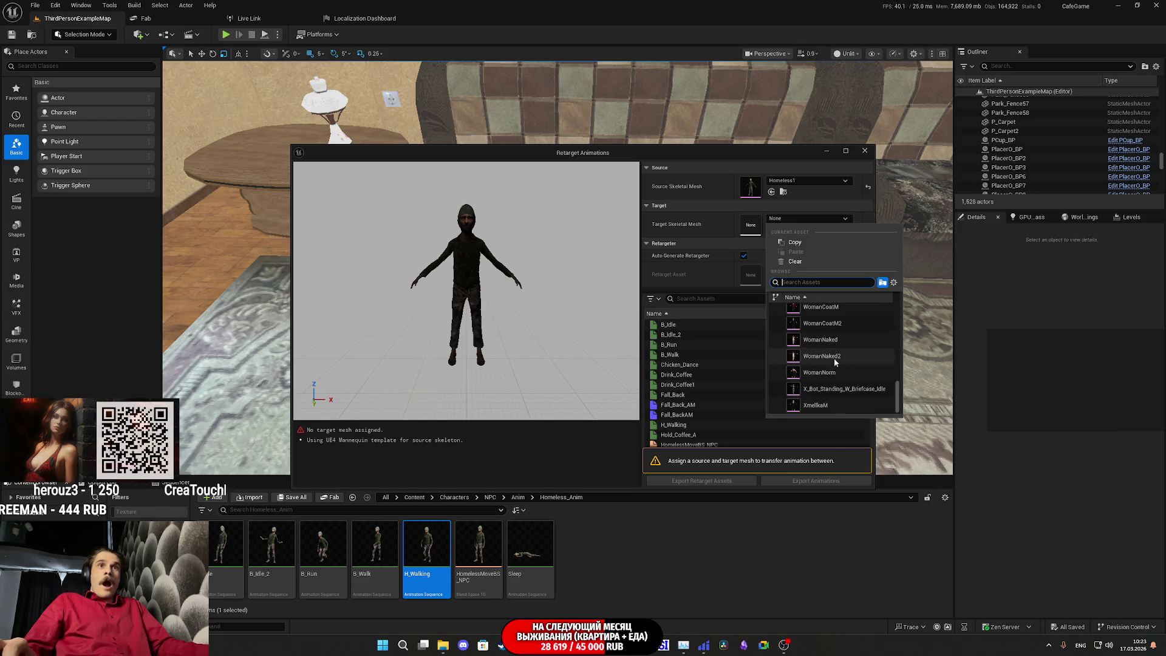
pyautogui.scroll(3, 840, 356)
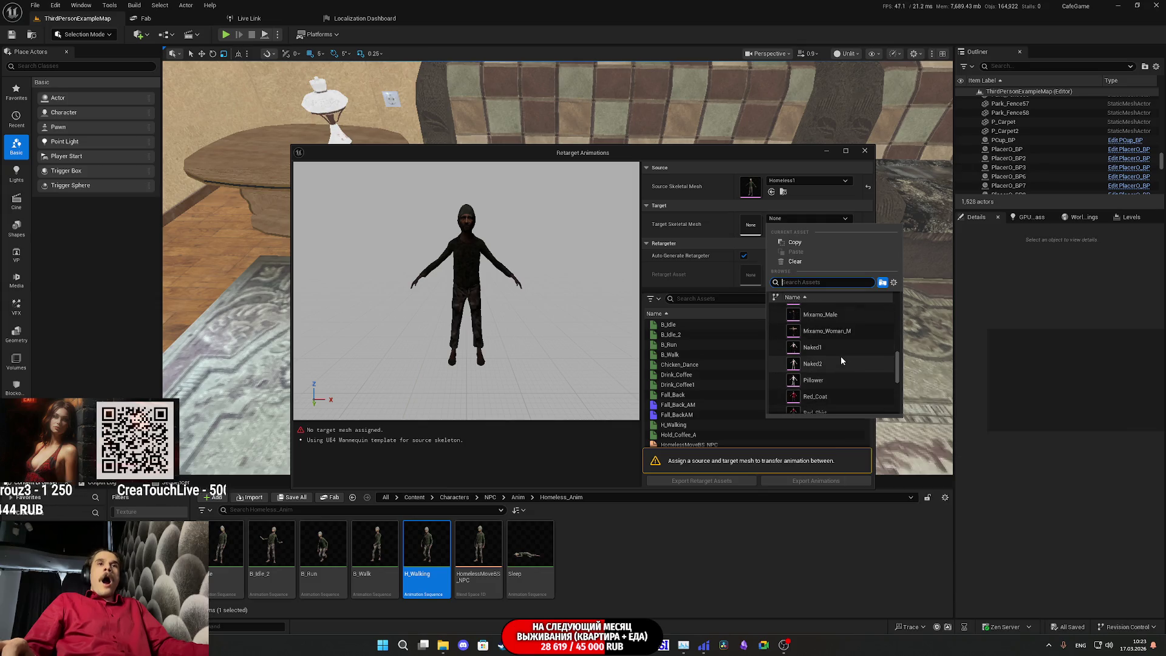
pyautogui.click(837, 364)
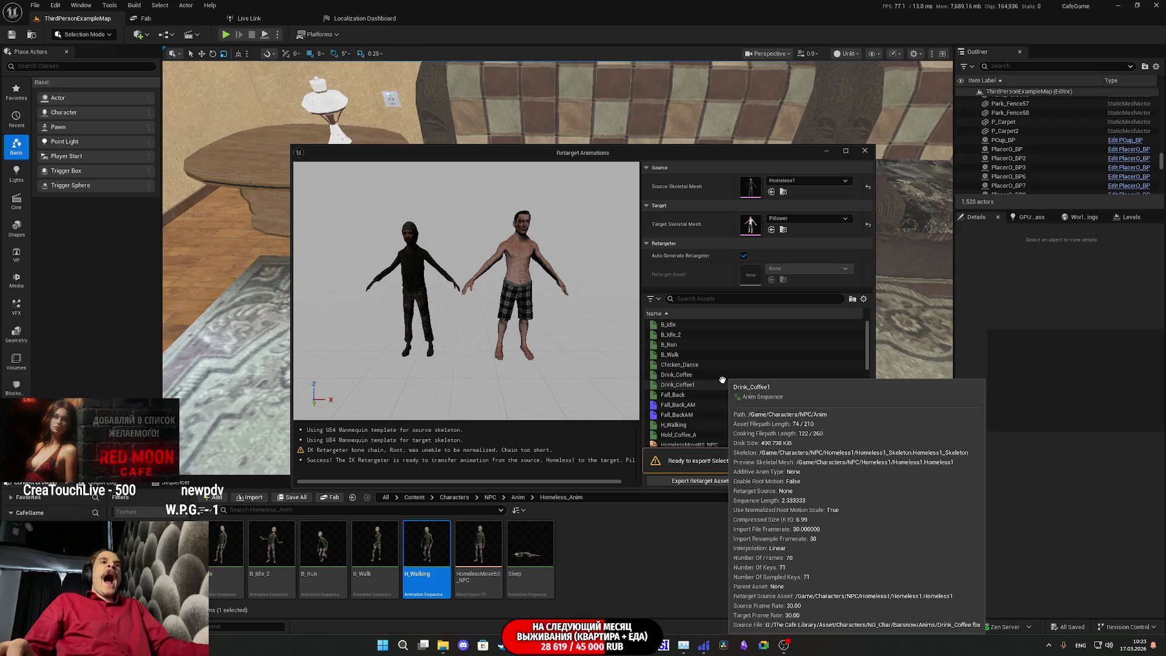
# - Preview H_Walking on Homeless1 and Pillower, then start exporting it
pyautogui.scroll(-8, 722, 380)
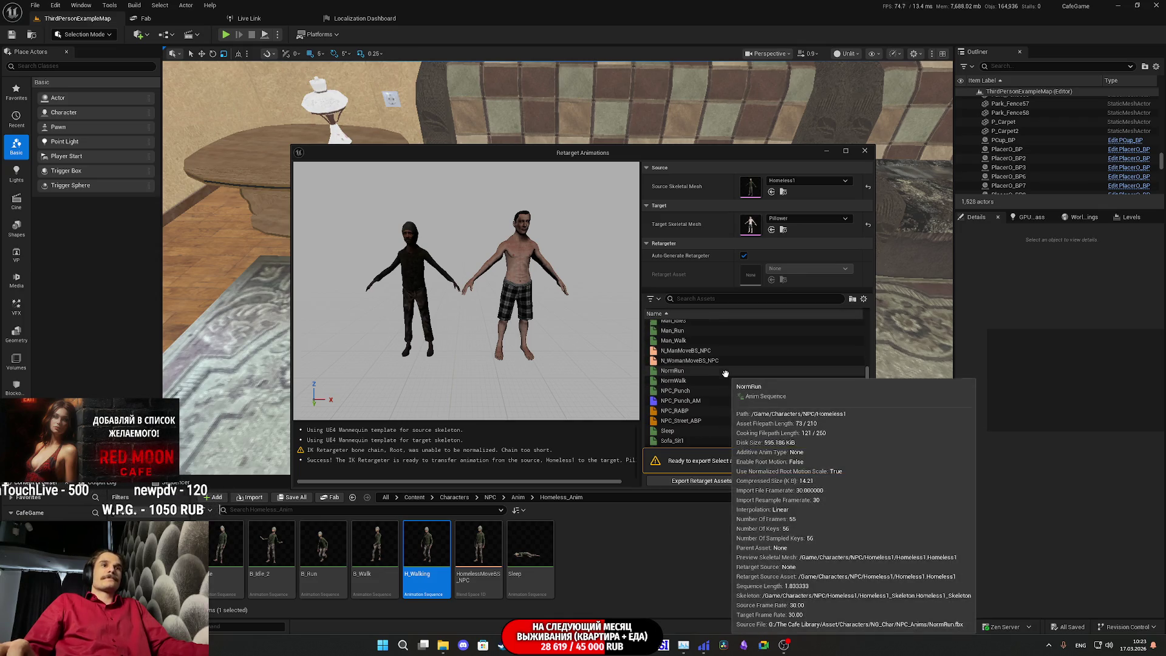
pyautogui.scroll(-1, 725, 373)
pyautogui.scroll(-5, 725, 373)
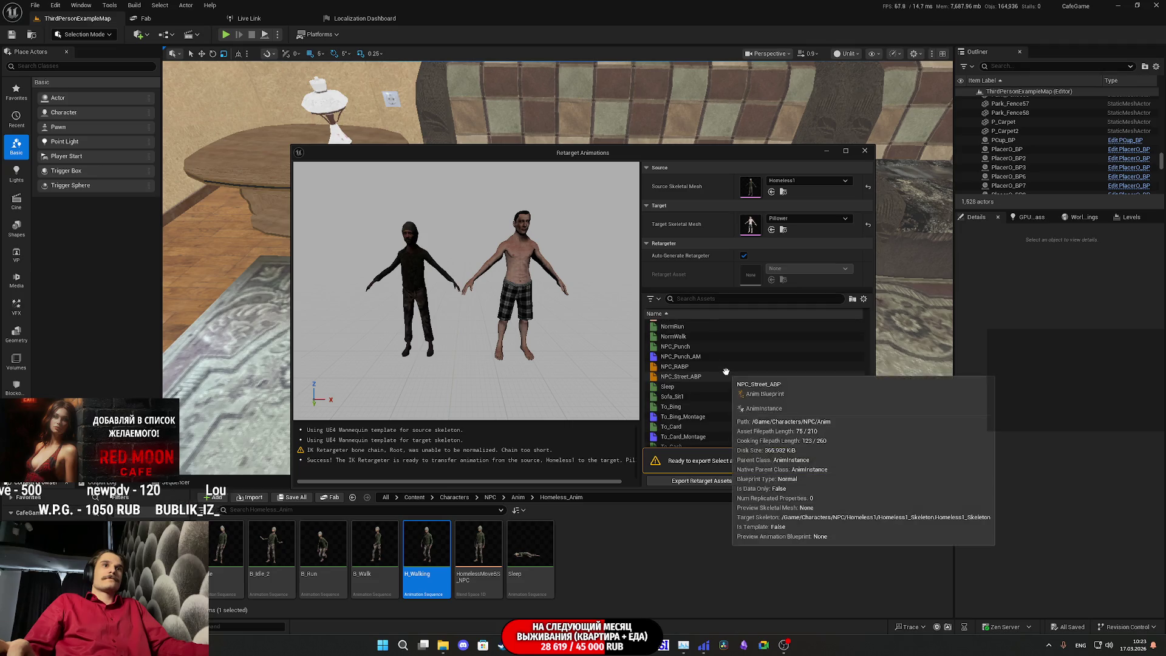
pyautogui.scroll(-1, 726, 369)
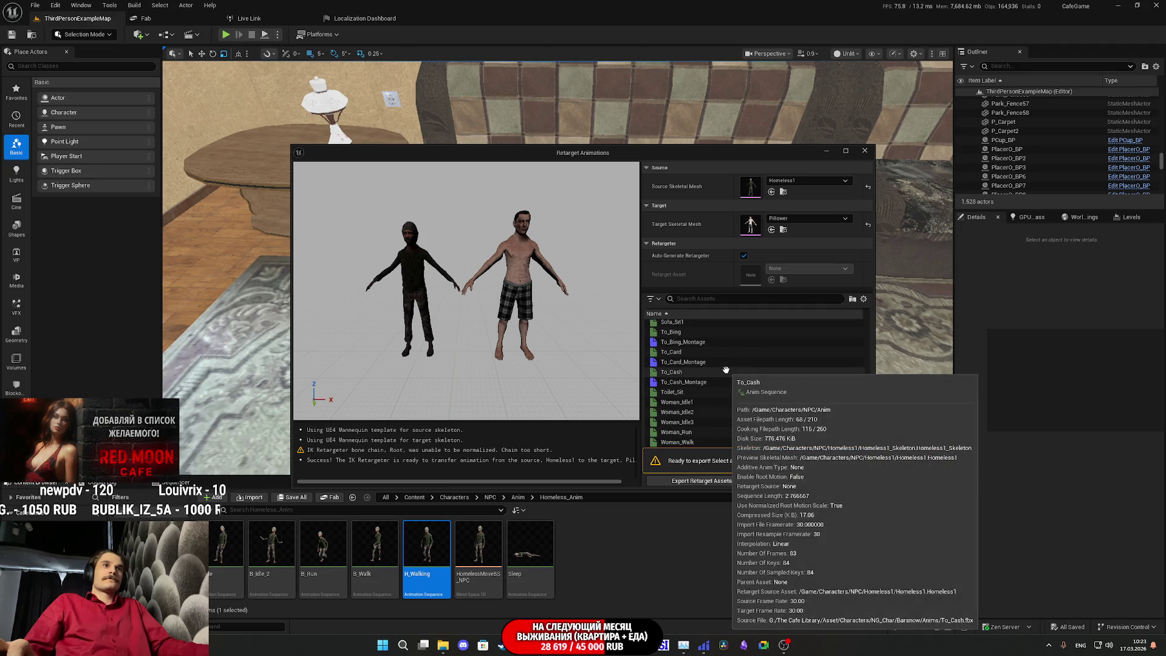
pyautogui.scroll(8, 726, 369)
pyautogui.scroll(4, 726, 369)
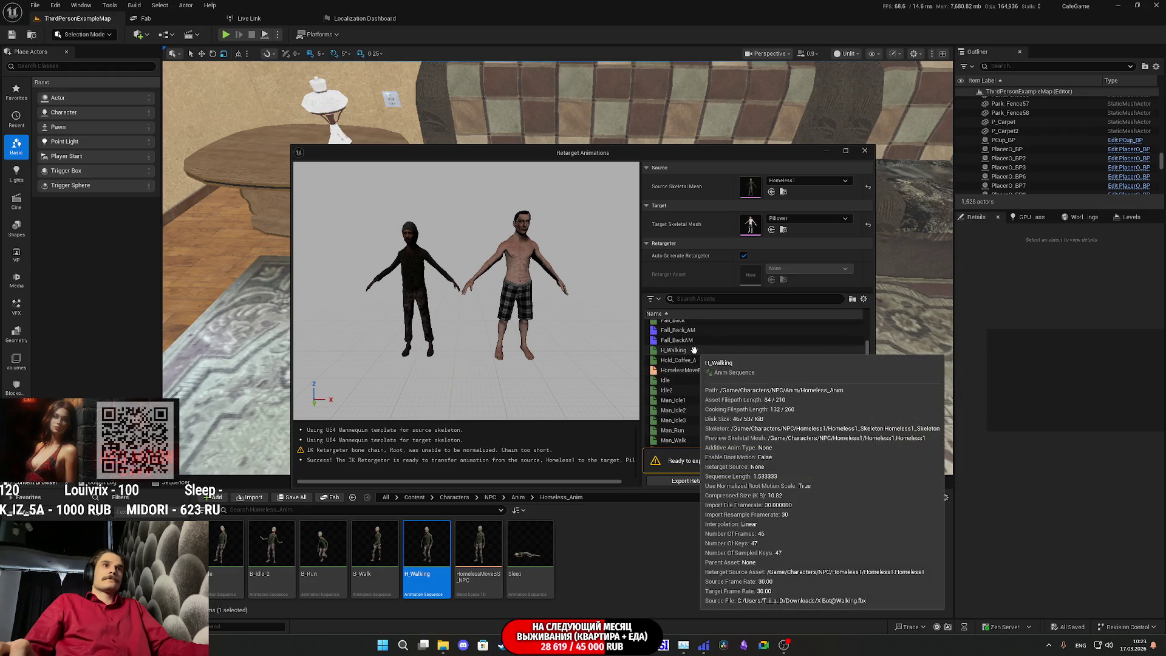
pyautogui.click(694, 350)
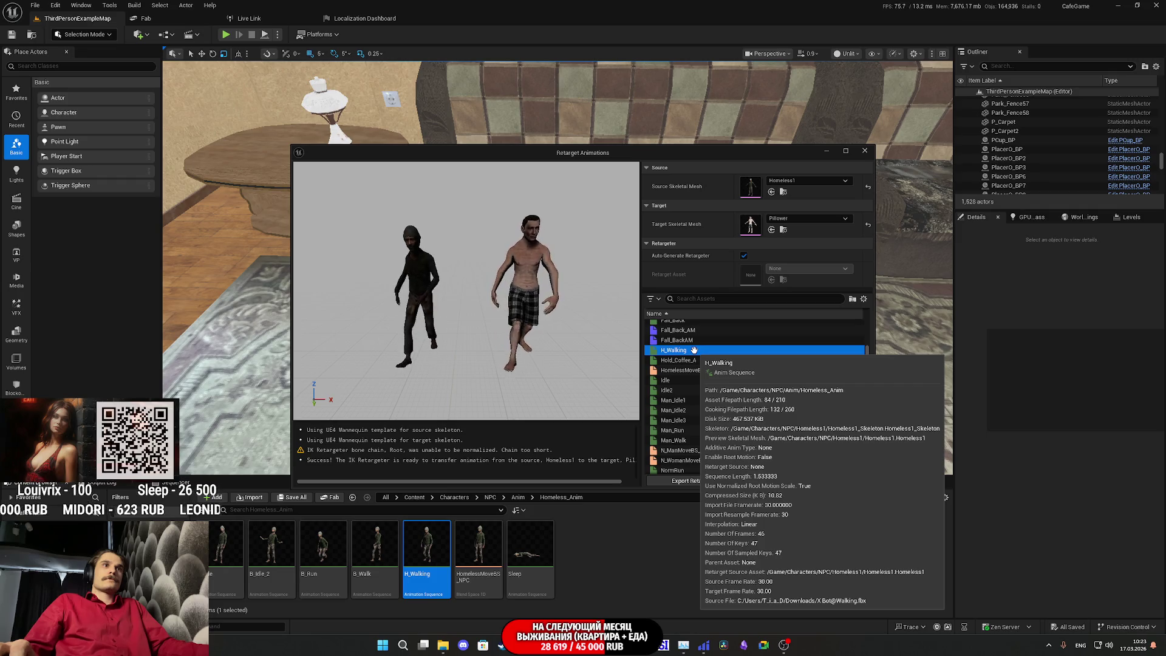
pyautogui.scroll(5, 466, 290)
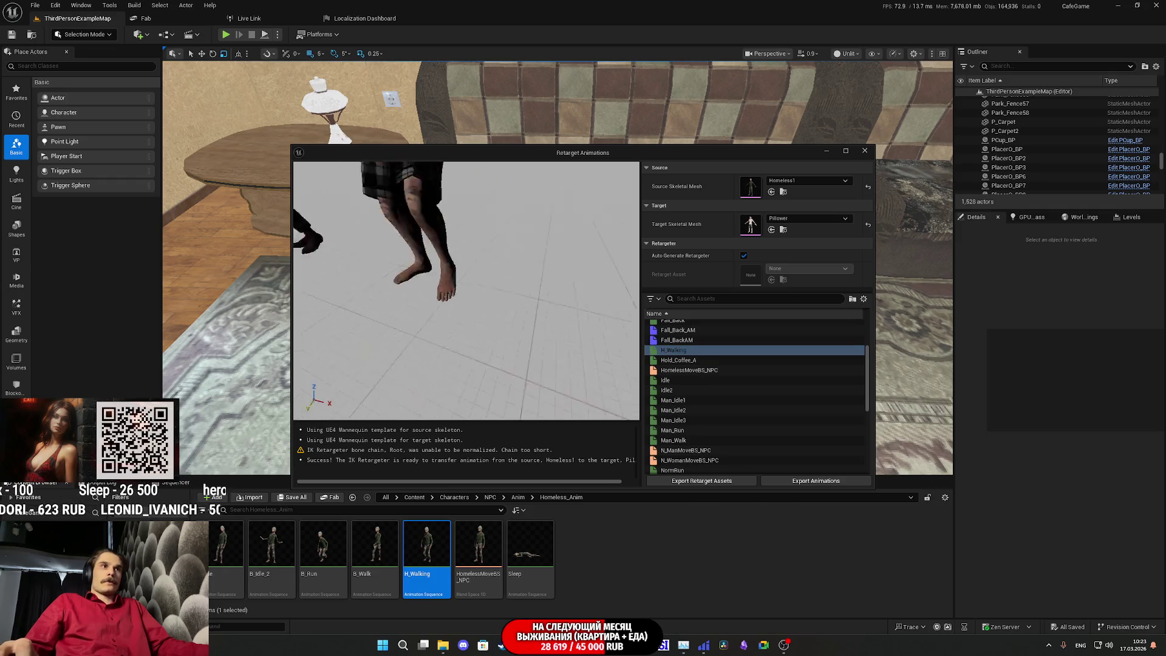
pyautogui.scroll(-5, 467, 291)
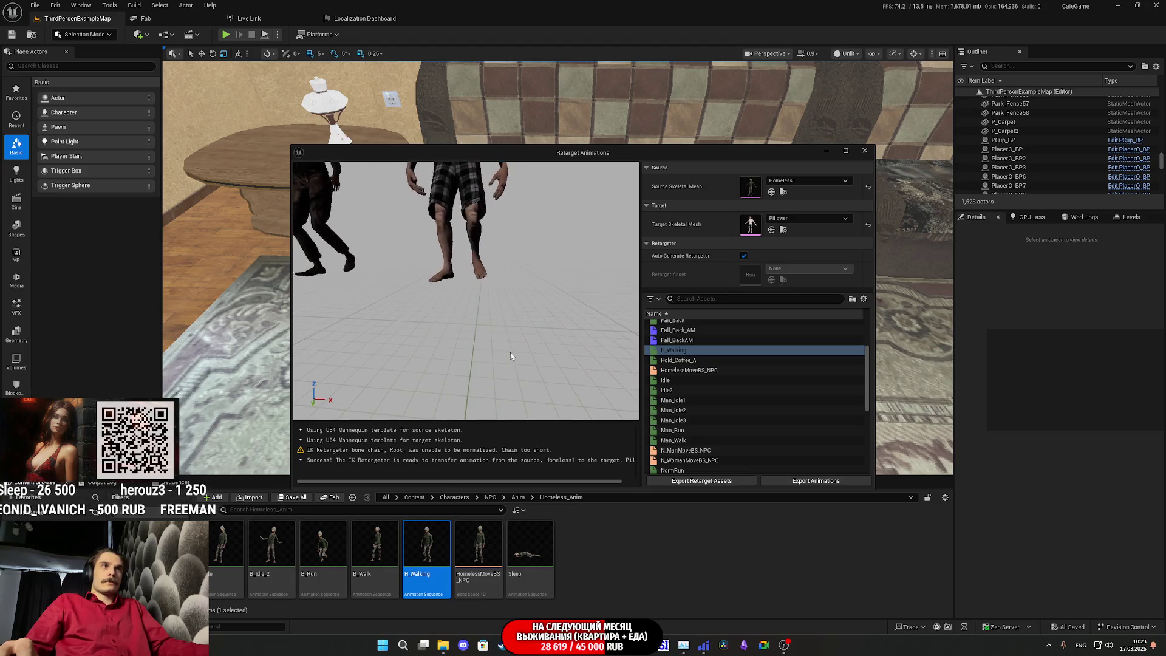
pyautogui.scroll(-5, 519, 344)
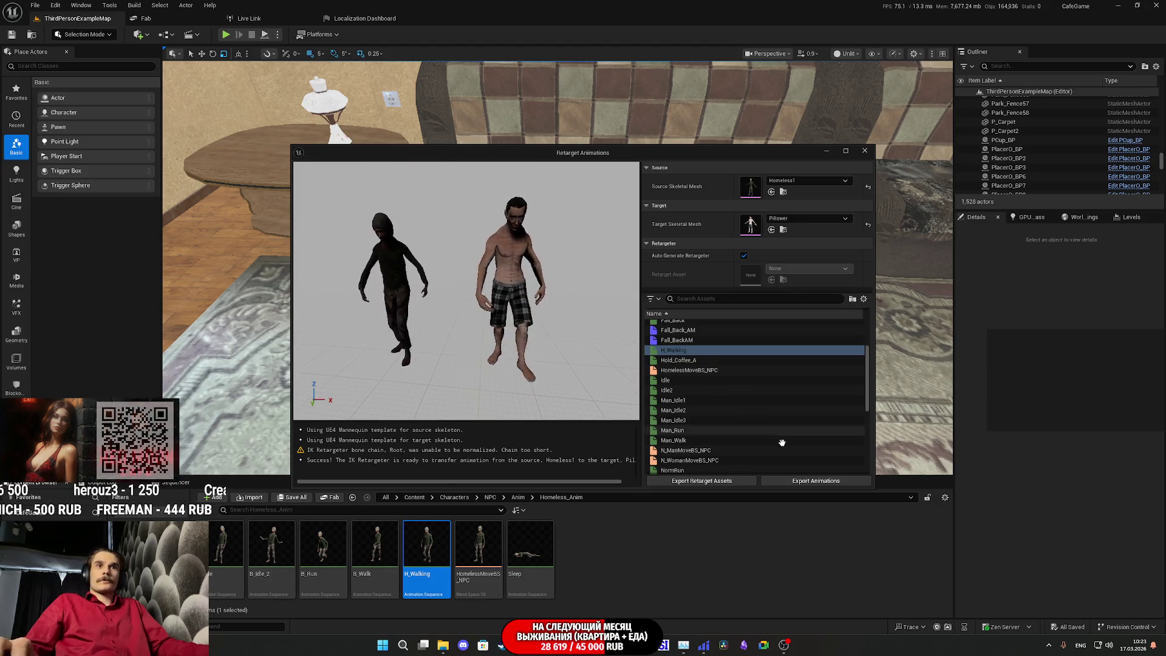
pyautogui.click(817, 481)
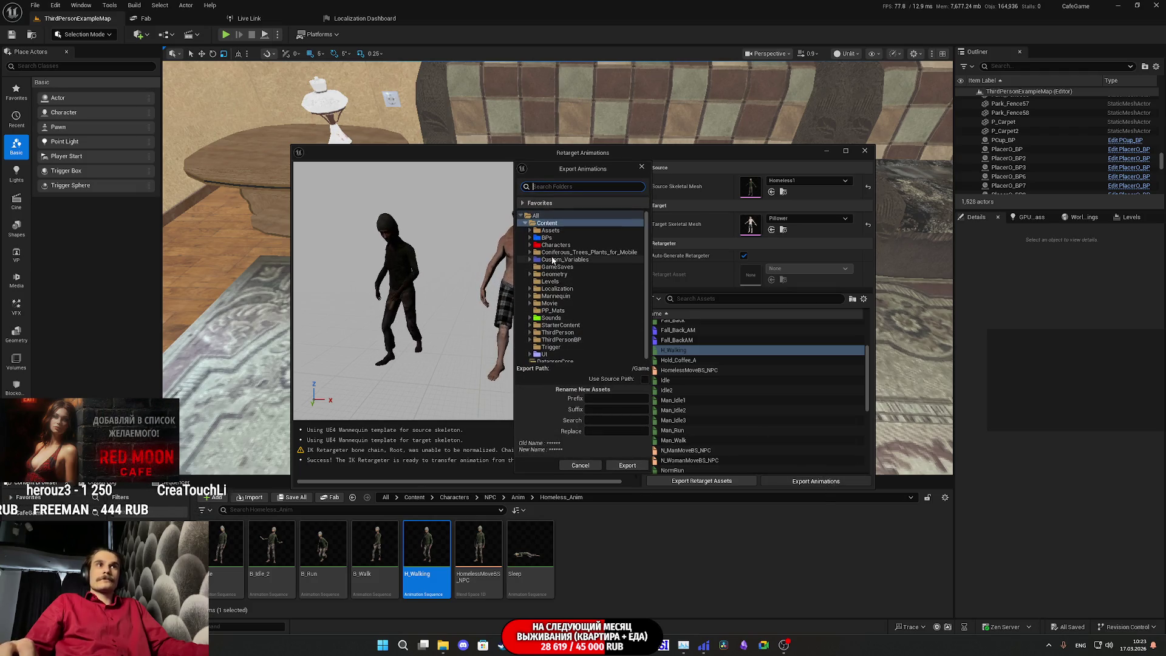
# - Export the retargeted H_Walking into Characters/Pillower/Anim and open the new asset
pyautogui.doubleClick(554, 246)
pyautogui.doubleClick(563, 282)
pyautogui.click(555, 289)
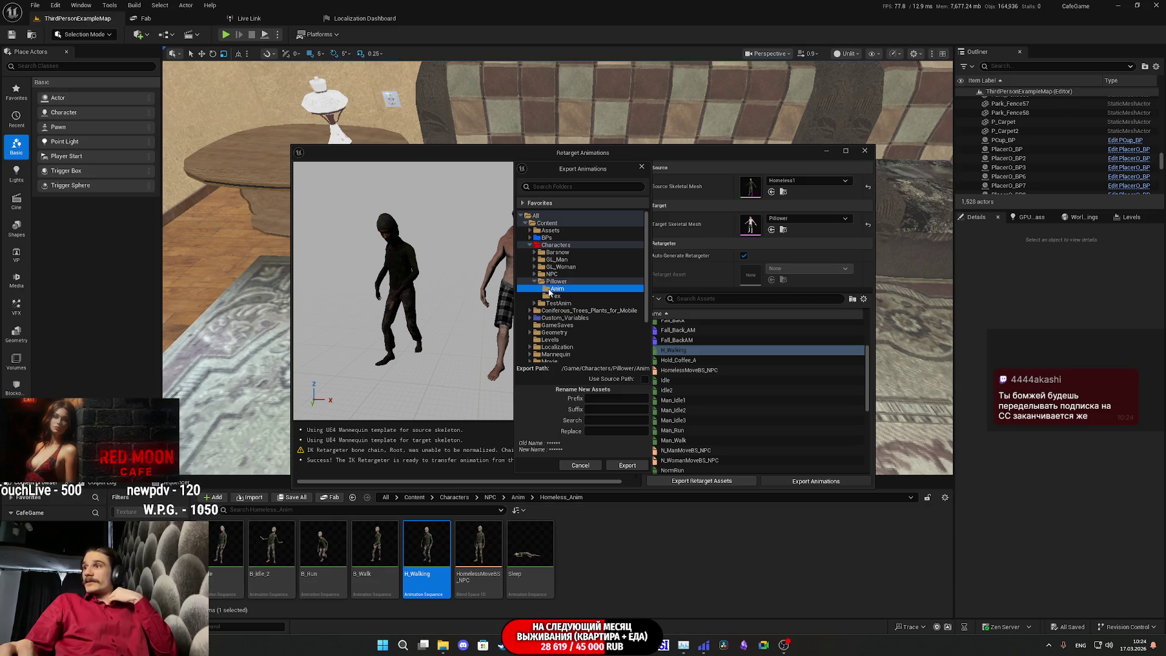
pyautogui.click(627, 465)
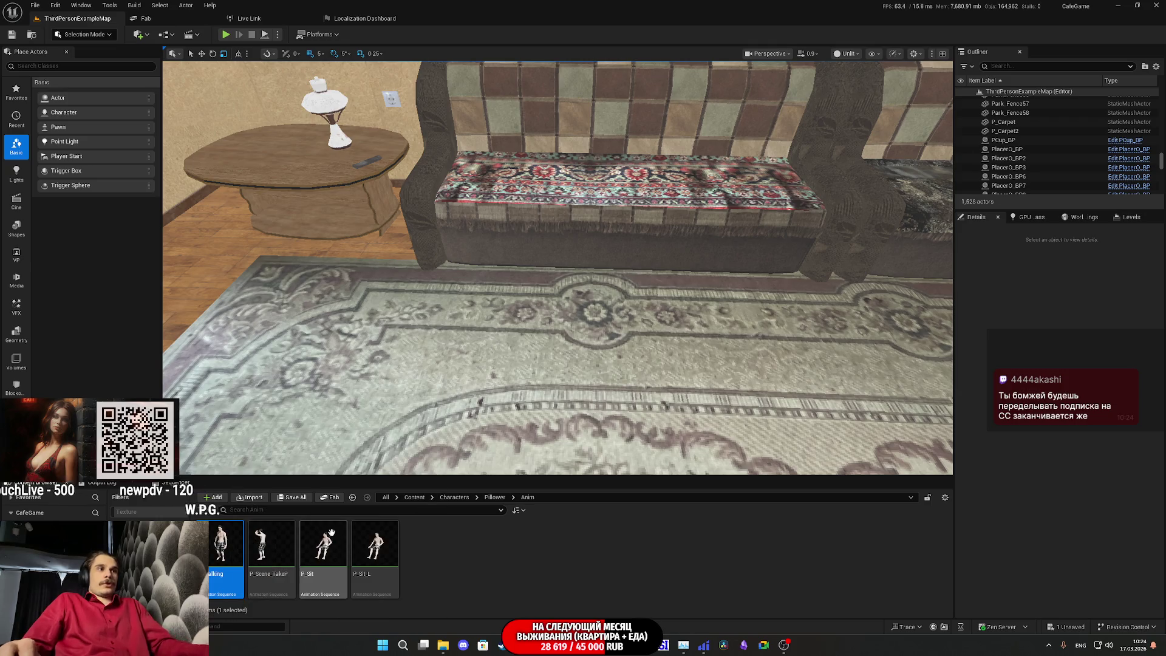
pyautogui.doubleClick(222, 544)
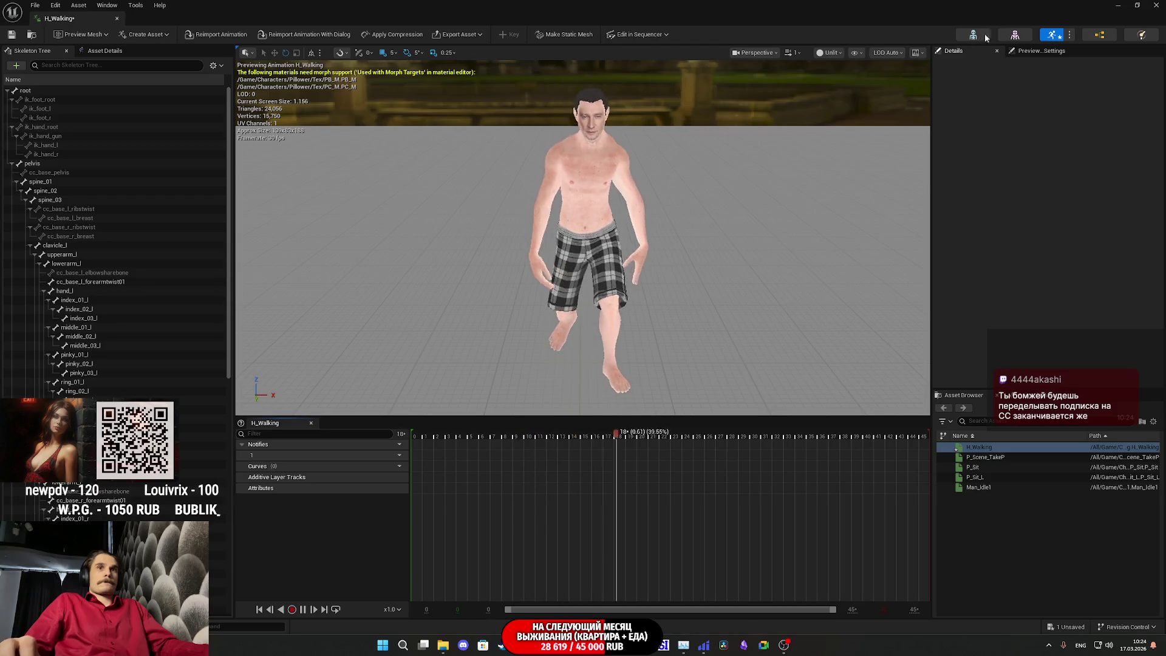
# - Back in Retarget Animations, preview Man_Idle1, Man_Idle2 and Man_Idle3 on both characters
pyautogui.hotkey('alt', 'Tab')
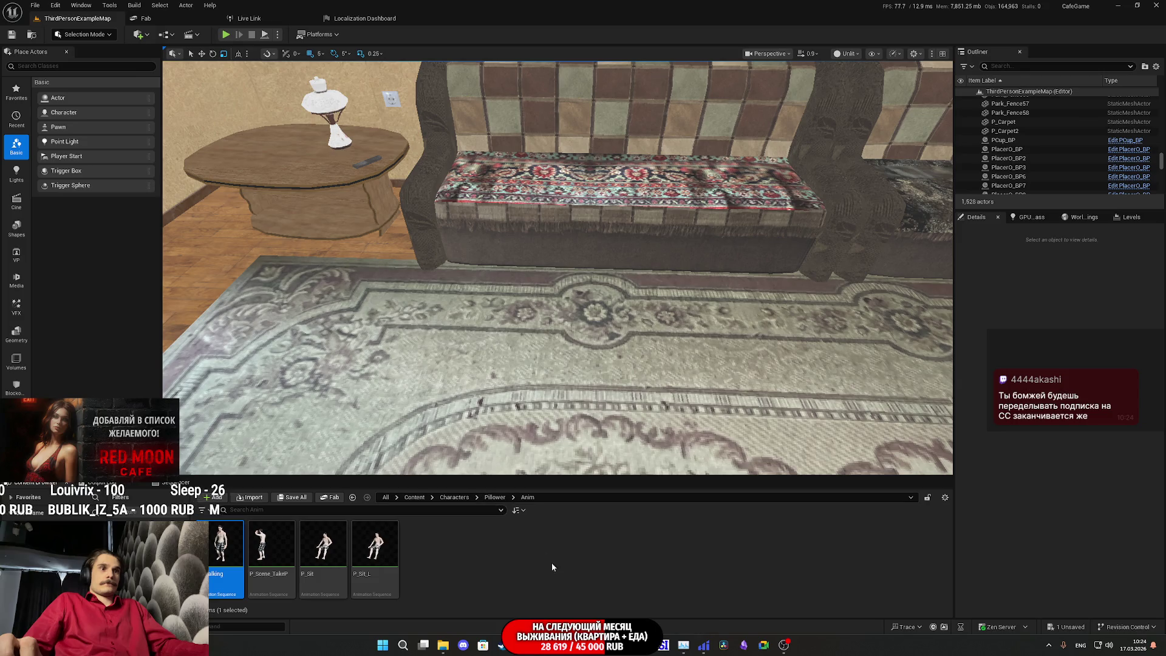
pyautogui.moveTo(563, 646)
pyautogui.click(625, 592)
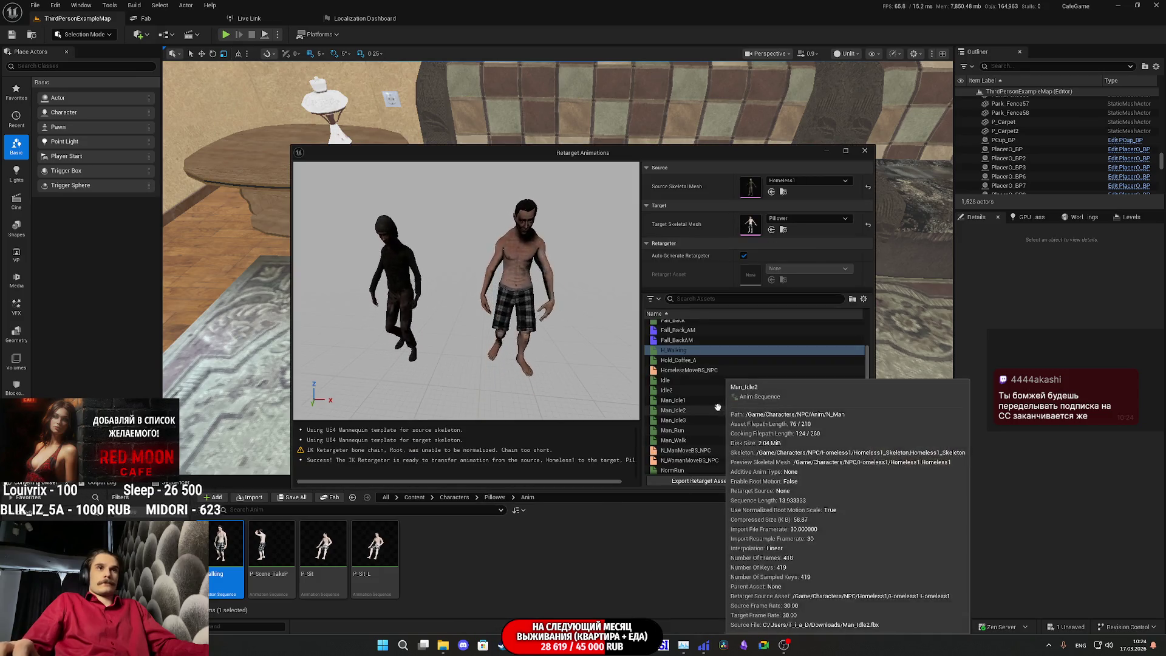
pyautogui.click(697, 401)
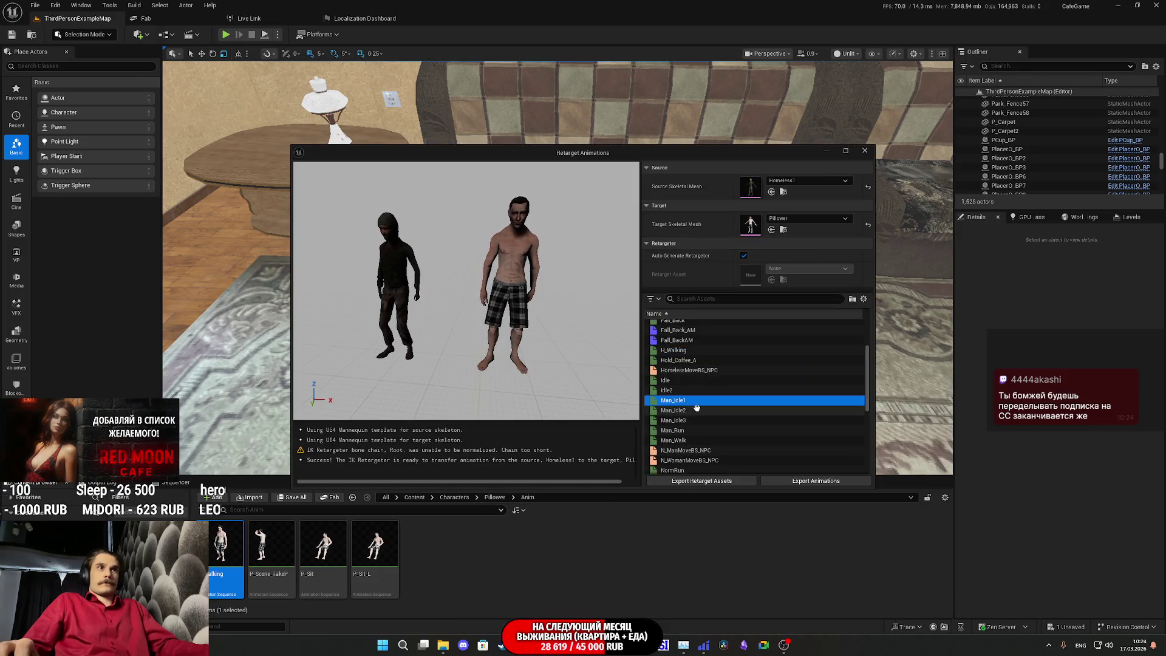
pyautogui.click(694, 411)
pyautogui.click(687, 420)
pyautogui.click(685, 402)
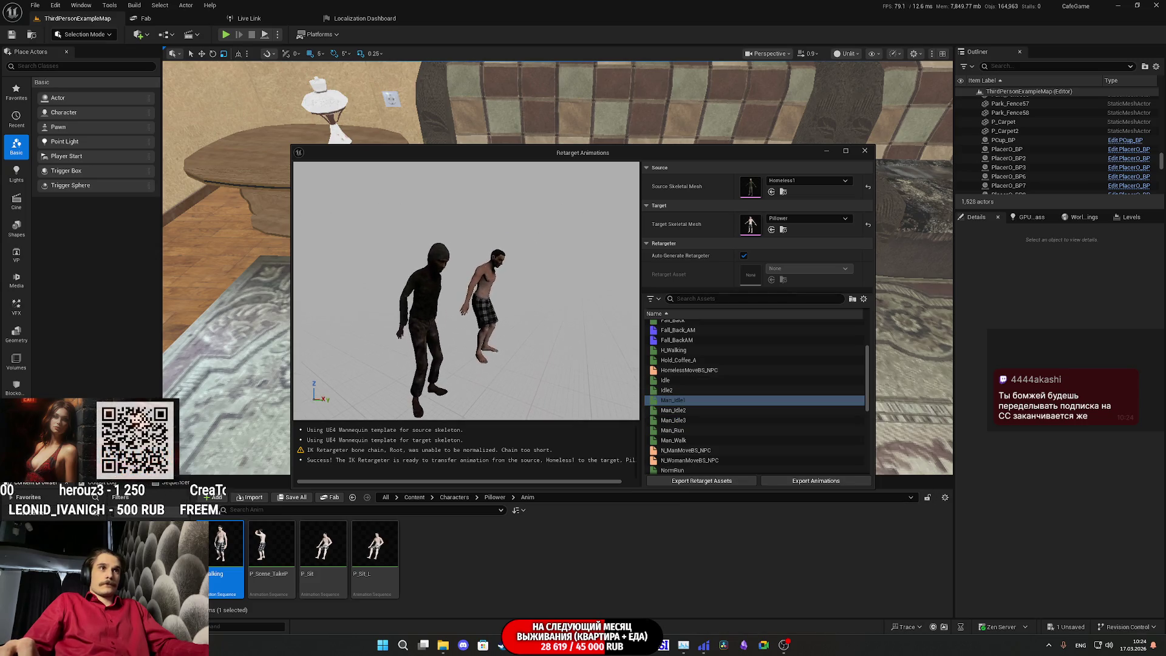
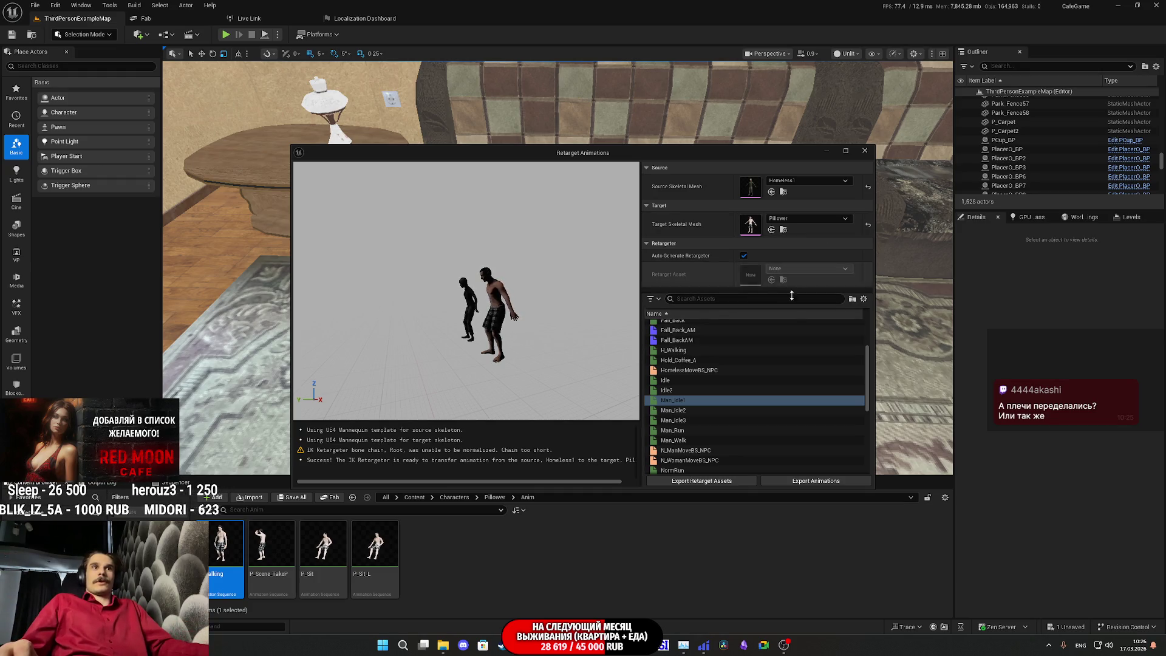
# - Preview the Idle, Idle2 and Man_Idle1–3 clips, then select Man_Idle1 through Man_Idle3 for export
pyautogui.click(684, 380)
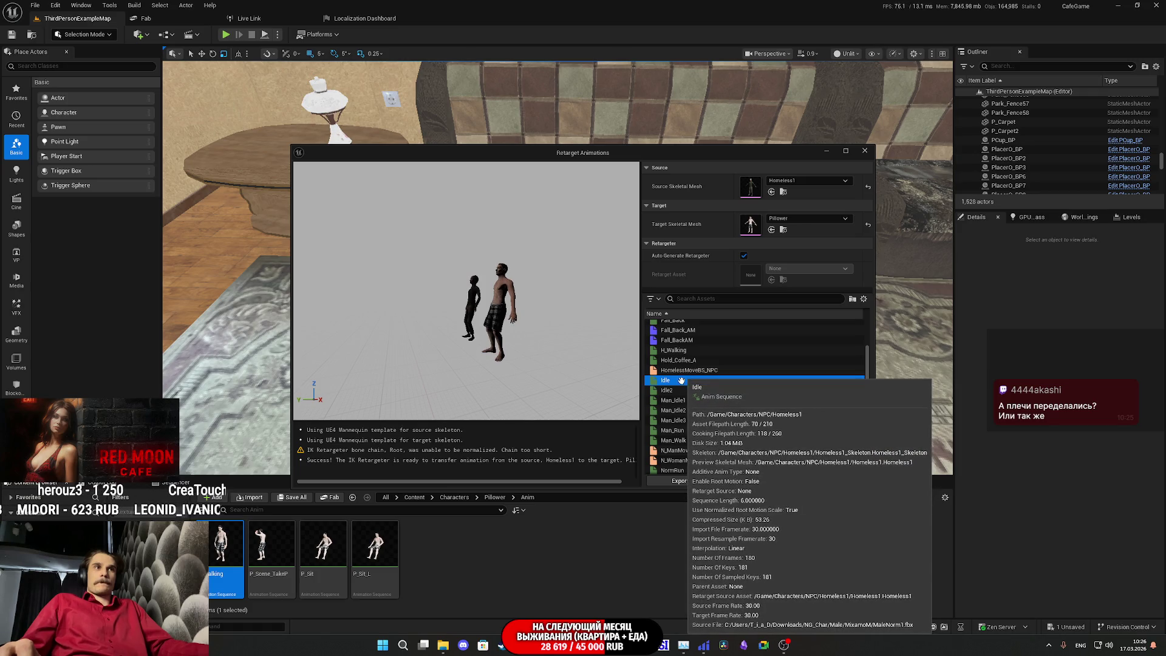
pyautogui.click(676, 390)
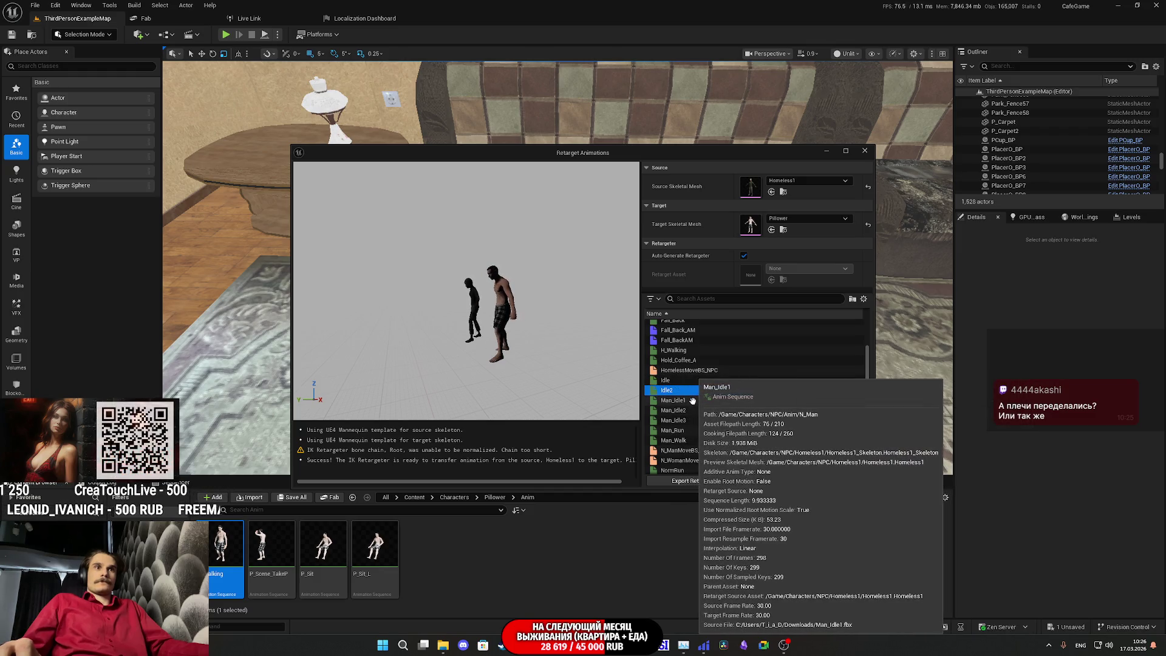
pyautogui.click(688, 401)
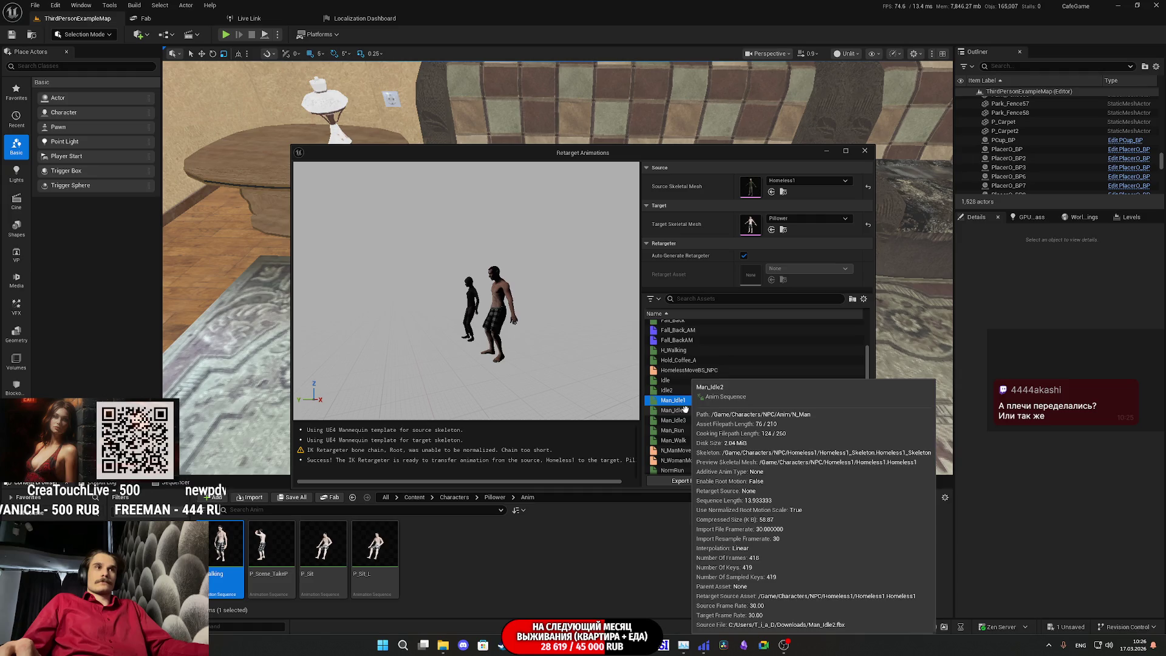
pyautogui.click(684, 410)
pyautogui.click(682, 419)
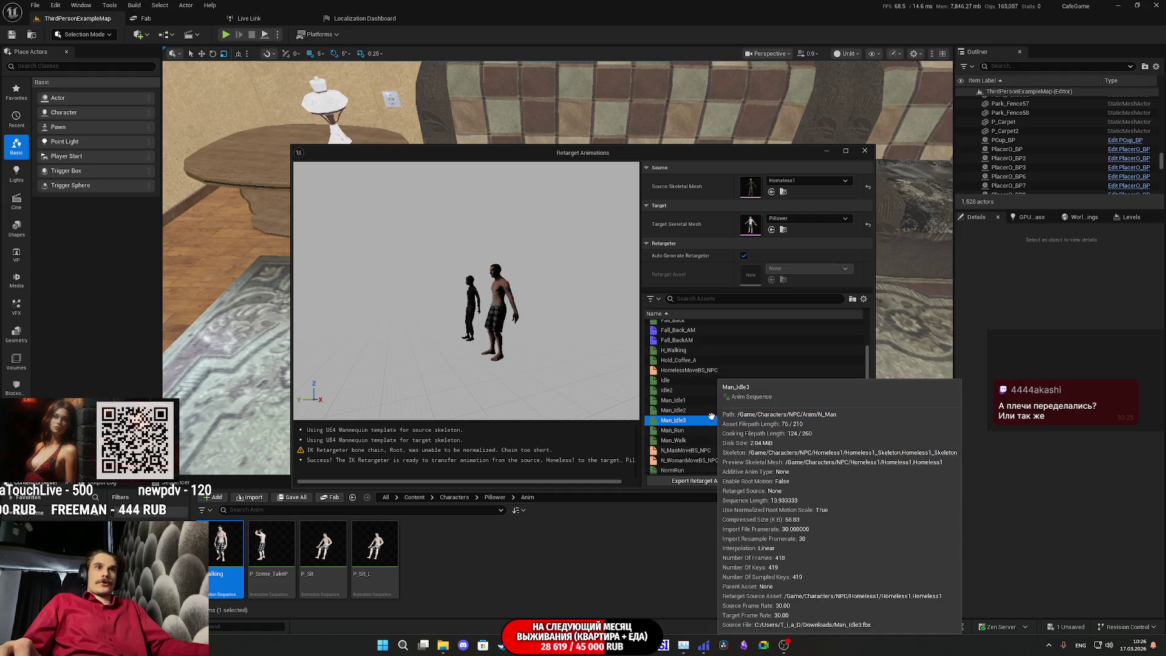
pyautogui.keyDown('shift'); pyautogui.click(686, 401); pyautogui.keyUp('shift')
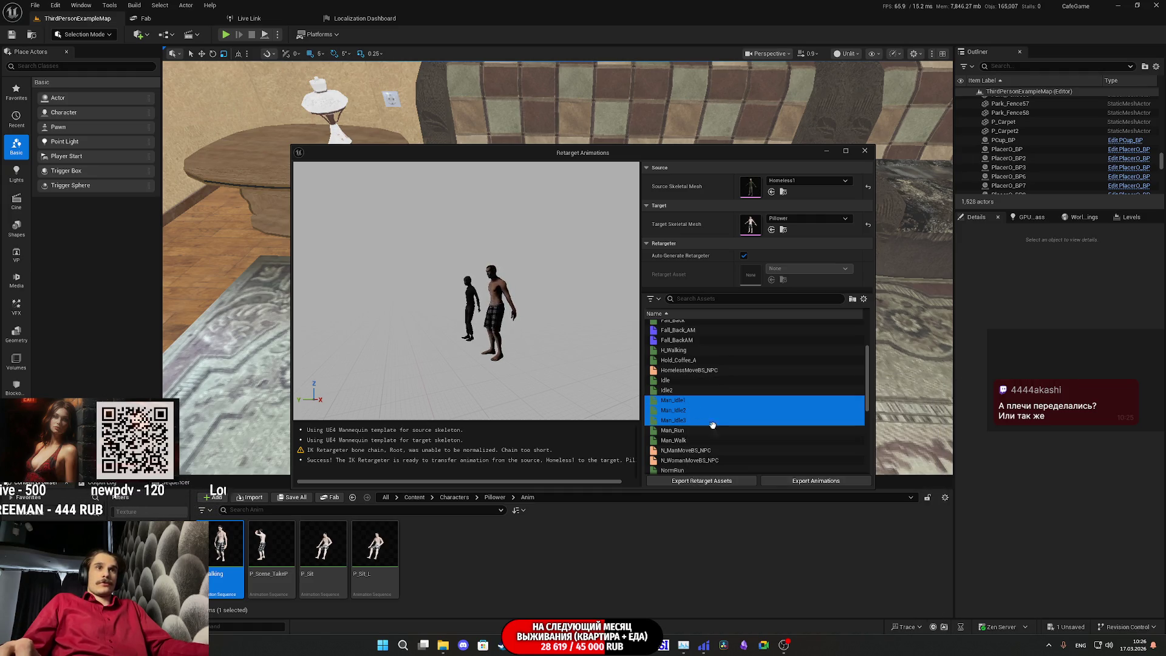
pyautogui.click(788, 482)
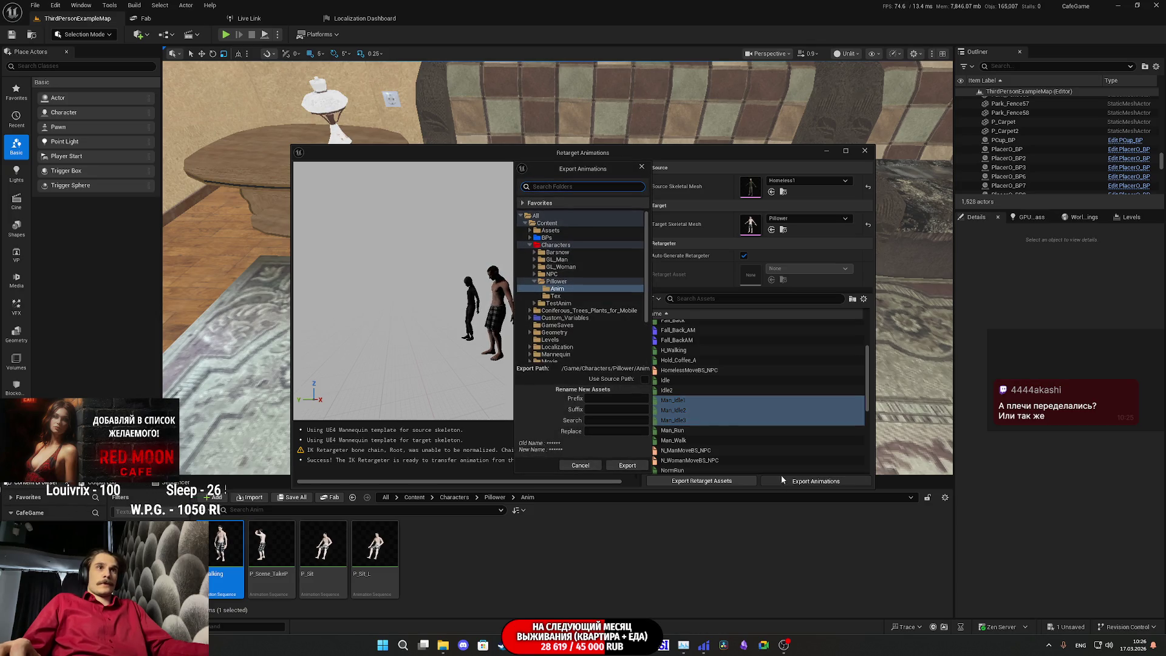
# - Export Man_Idle1–3 to /Game/Characters/Pillower/Anim and save all the new retargeted assets
pyautogui.click(627, 466)
pyautogui.click(661, 363)
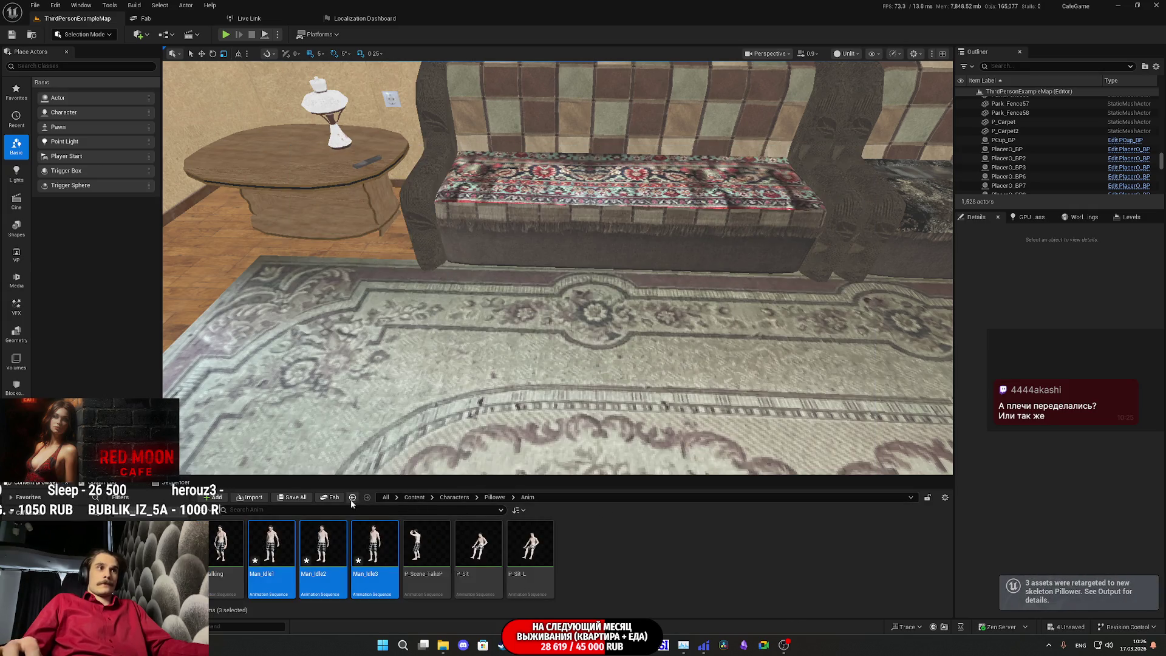
pyautogui.click(293, 497)
pyautogui.click(655, 425)
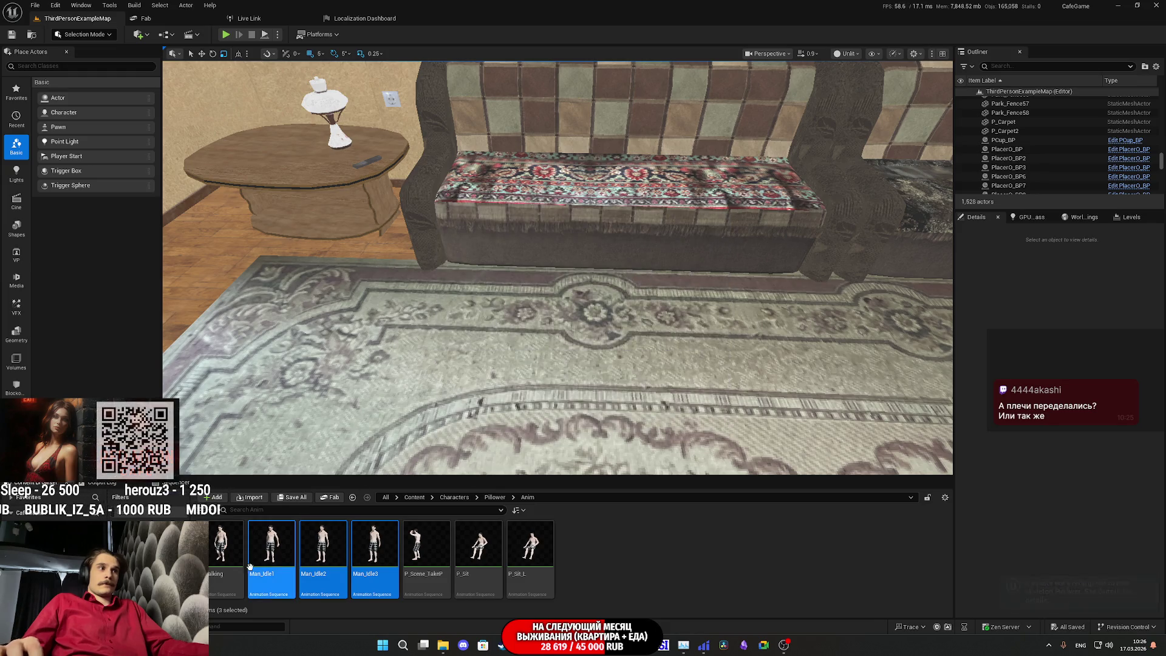
# - Open Man_Idle1 in the animation editor and select the upperarm_l bone, framing the shoulder
pyautogui.doubleClick(268, 545)
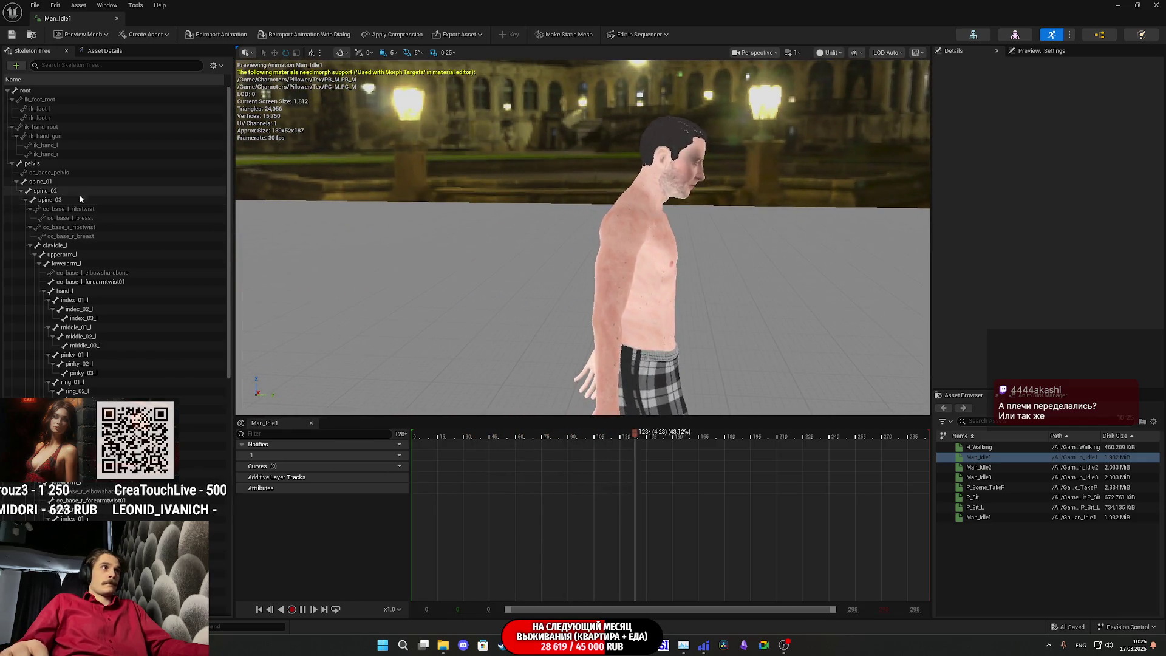
pyautogui.click(83, 246)
pyautogui.moveTo(462, 273); pyautogui.dragTo(608, 285)
pyautogui.scroll(3, 461, 274)
pyautogui.scroll(-3, 505, 291)
pyautogui.moveTo(461, 286); pyautogui.dragTo(505, 290)
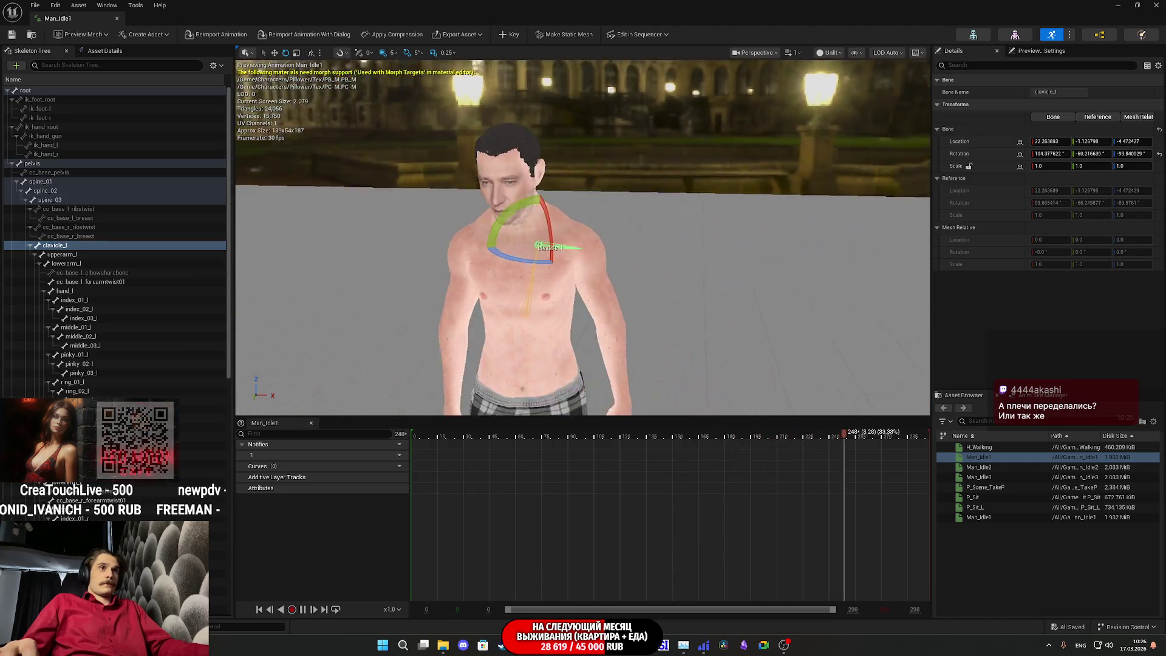
pyautogui.click(554, 293)
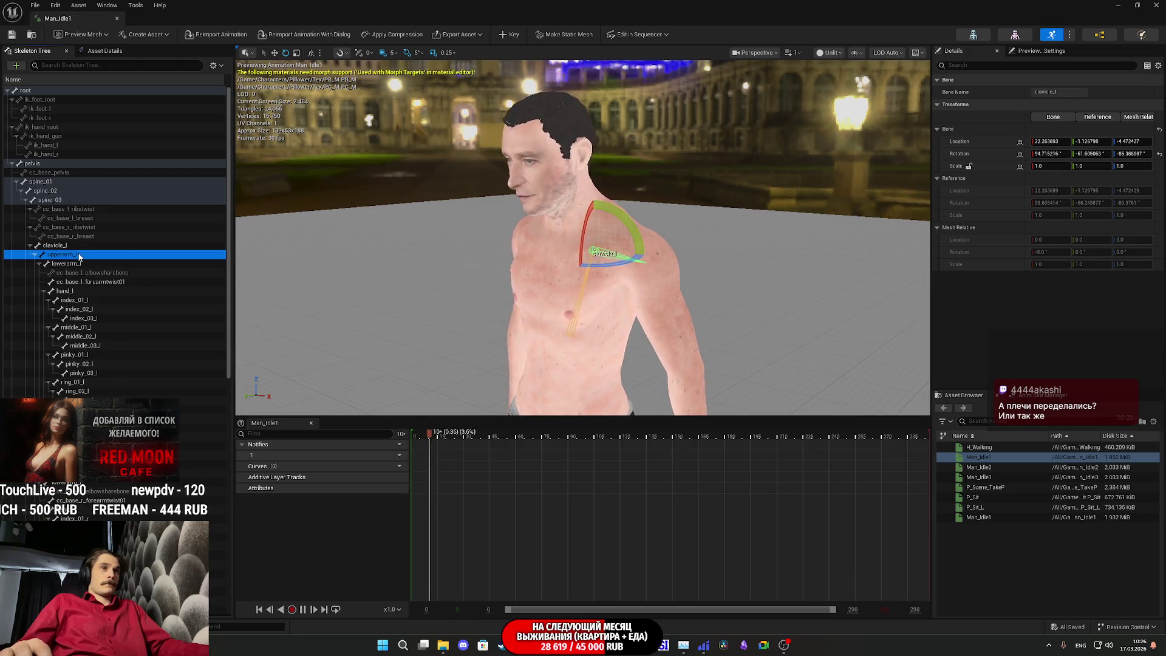
pyautogui.moveTo(578, 298)
pyautogui.mouseDown()
pyautogui.moveTo(754, 309)
pyautogui.moveTo(754, 395)
pyautogui.moveTo(754, 328)
pyautogui.moveTo(723, 336)
pyautogui.moveTo(723, 362)
pyautogui.moveTo(733, 295)
pyautogui.mouseUp()
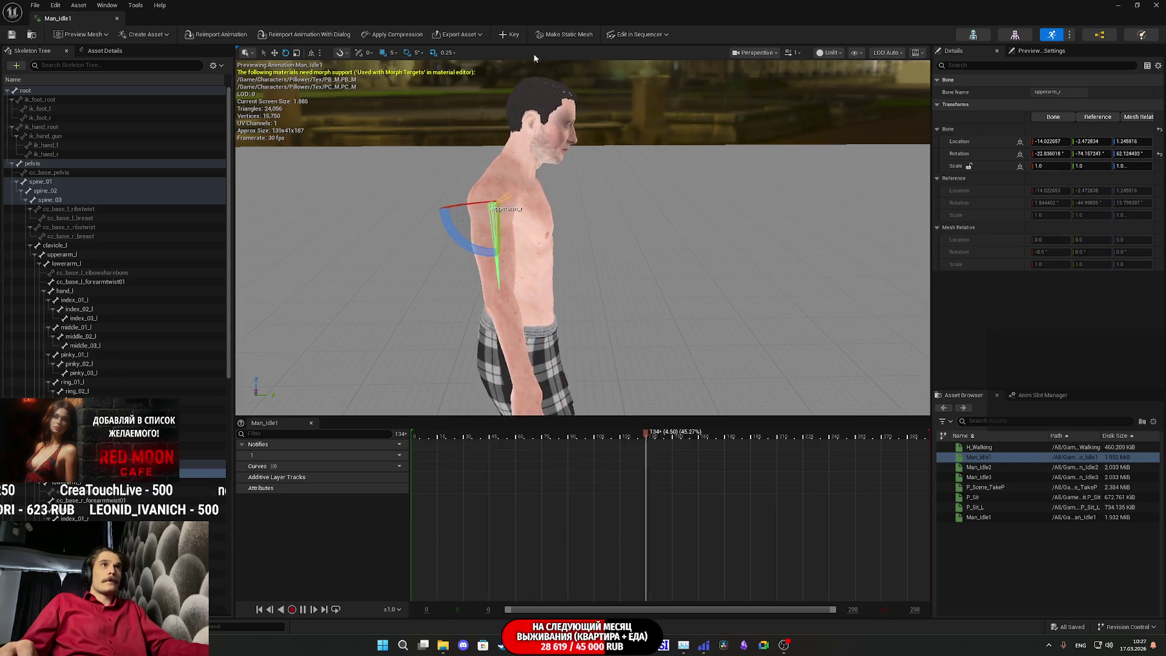
# - Key the upper-arm bones into Man_Idle1, save it, and open Man_Idle2
pyautogui.click(507, 36)
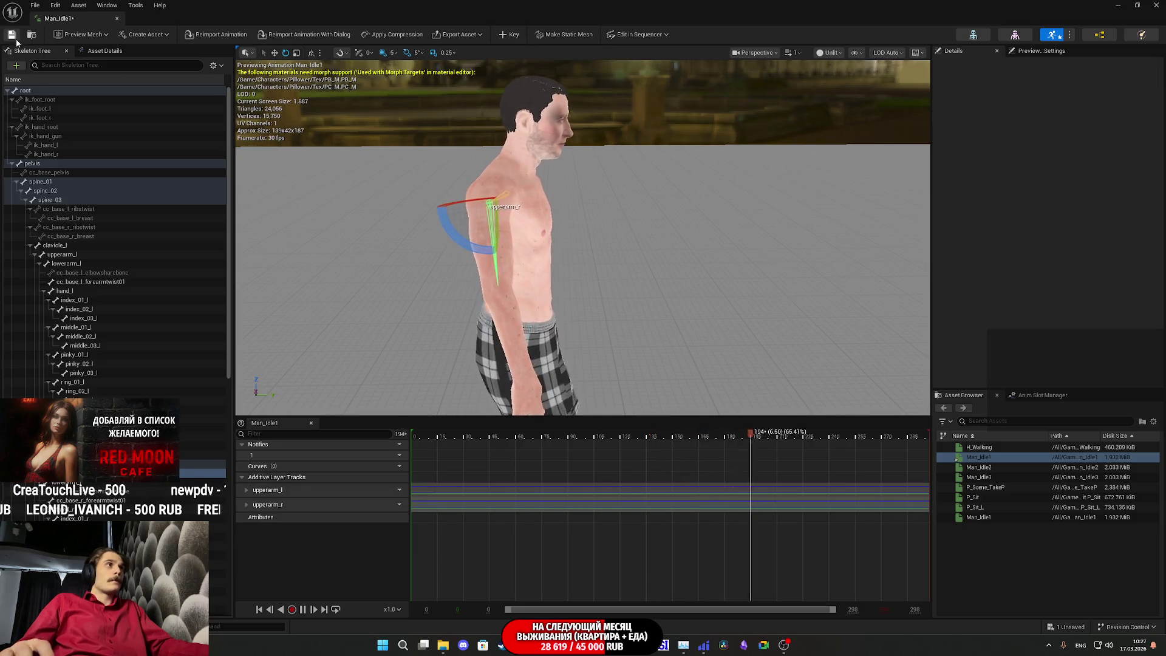
pyautogui.hotkey('ctrl', 's')
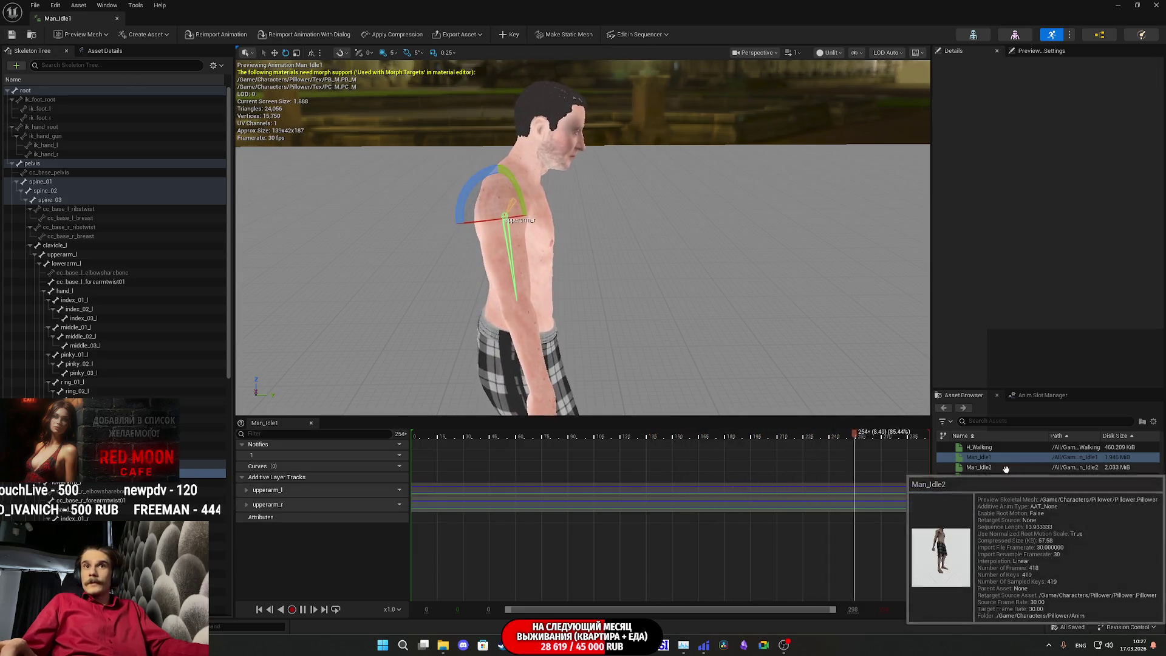
pyautogui.doubleClick(1006, 467)
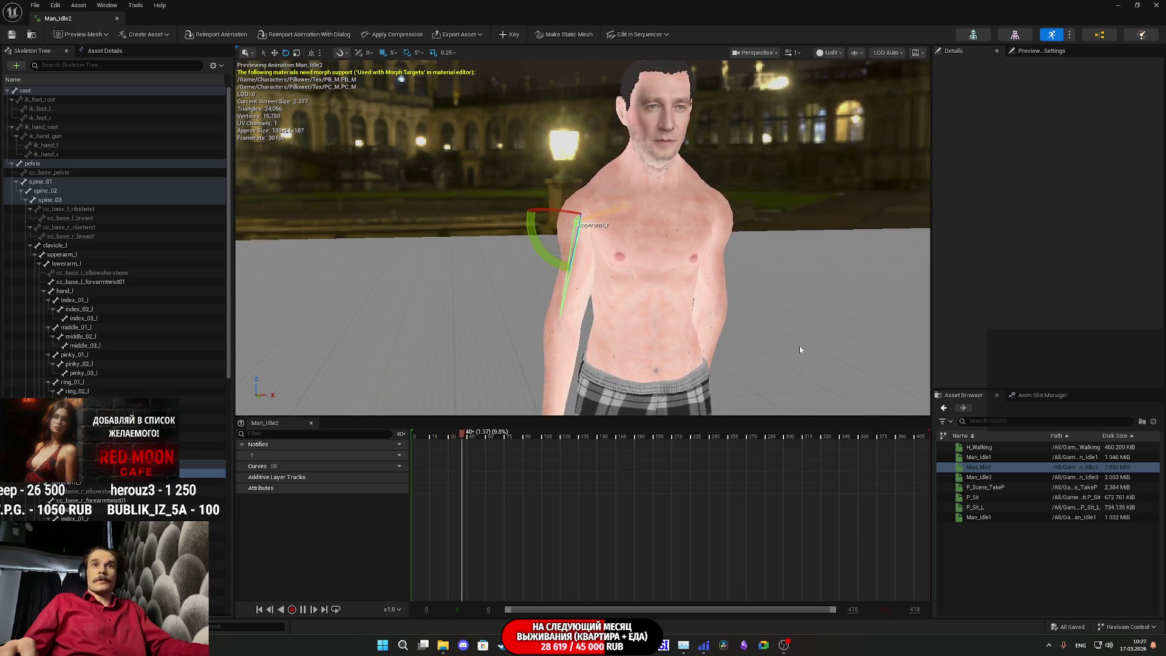
# - Select Man_Idle2's upperarm_l bone with the whole body in view, then open Man_Idle3
pyautogui.click(62, 254)
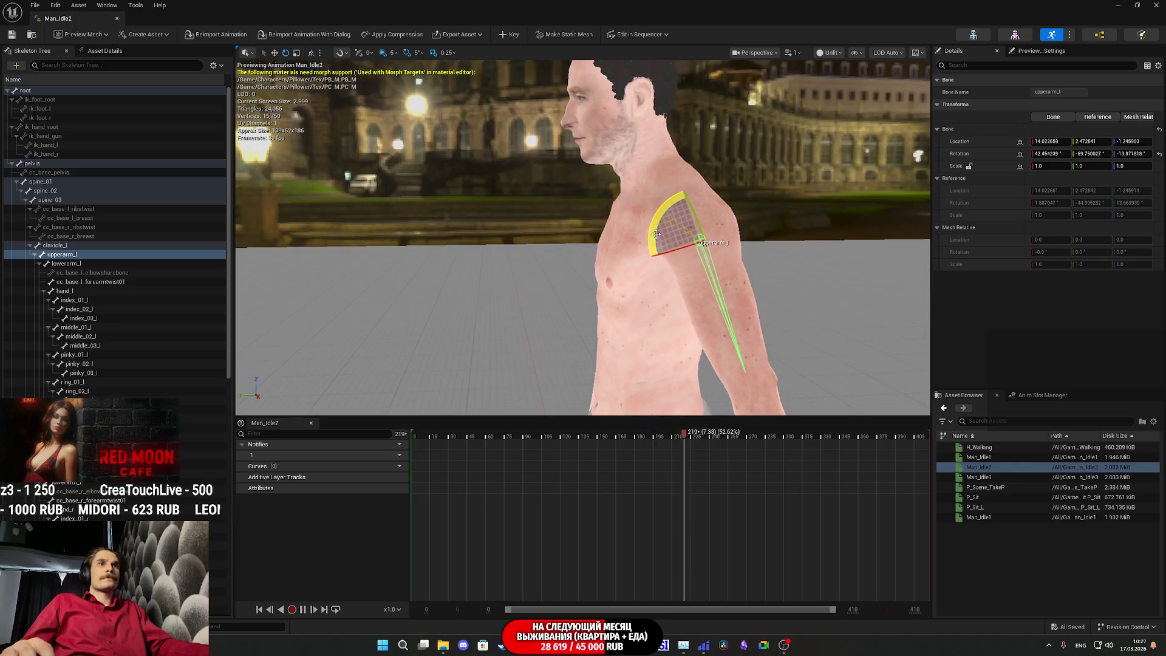
pyautogui.moveTo(656, 242)
pyautogui.mouseDown()
pyautogui.moveTo(656, 274)
pyautogui.moveTo(657, 237)
pyautogui.moveTo(757, 309)
pyautogui.mouseUp()
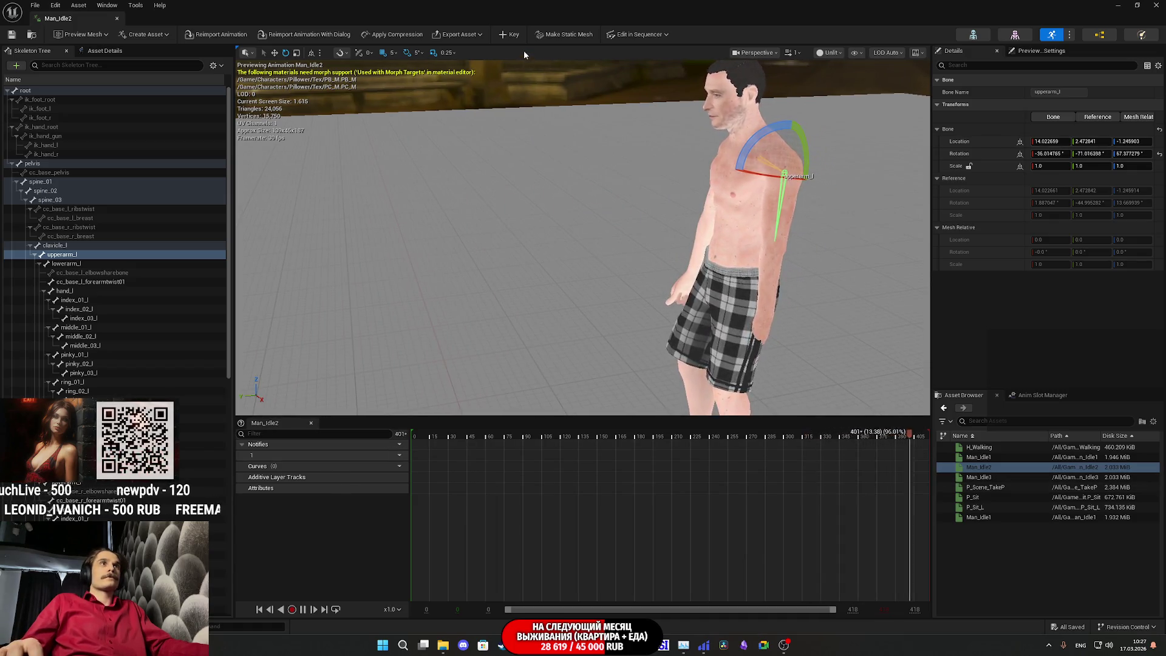
pyautogui.click(979, 476)
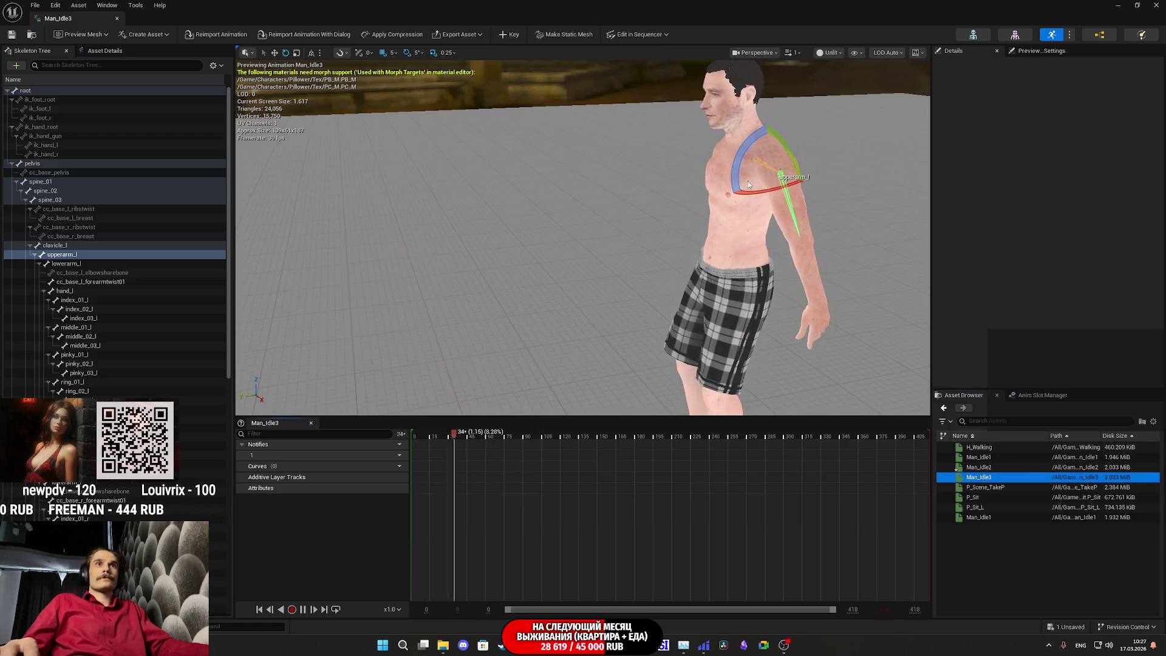
# - Rotate Man_Idle3's left upper arm about 25 degrees, checking it from the front
pyautogui.moveTo(766, 209)
pyautogui.mouseDown()
pyautogui.moveTo(790, 209)
pyautogui.moveTo(784, 201)
pyautogui.mouseUp()
pyautogui.moveTo(547, 243)
pyautogui.mouseDown()
pyautogui.moveTo(269, 115)
pyautogui.moveTo(719, 298)
pyautogui.mouseUp()
pyautogui.click(656, 273)
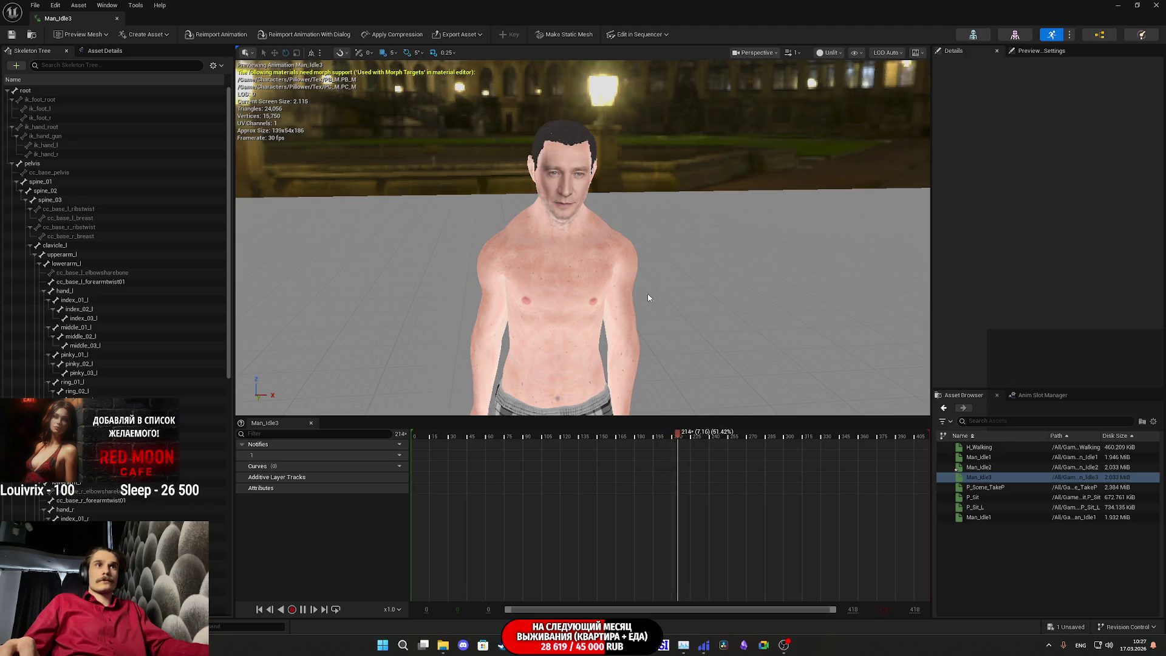
pyautogui.click(122, 253)
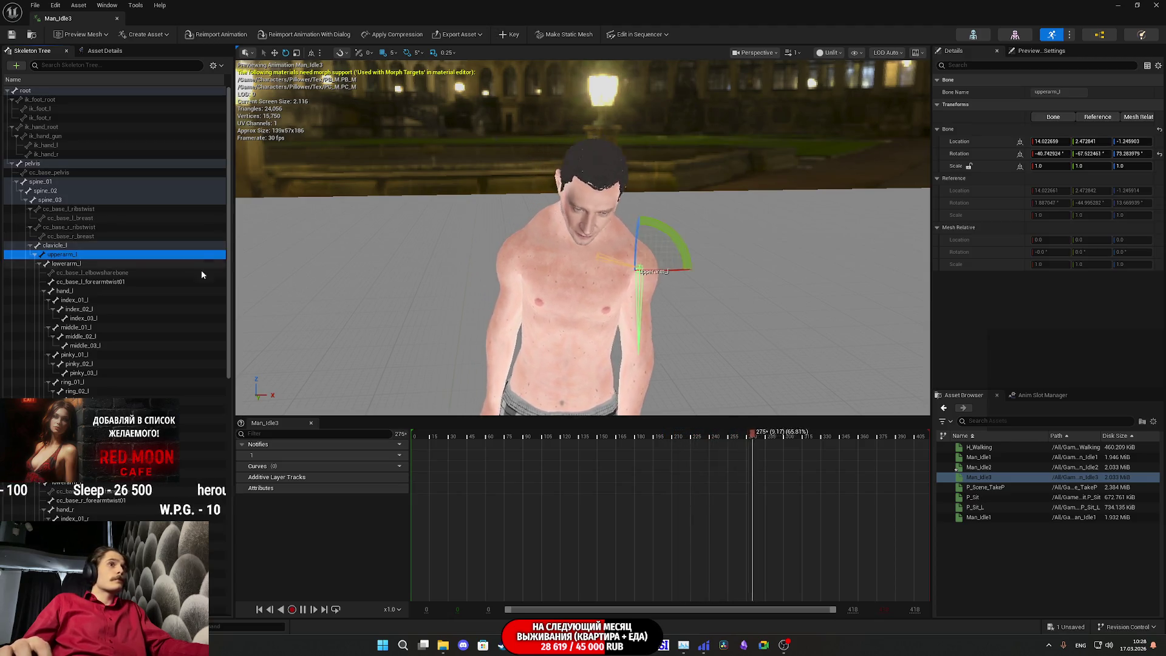
pyautogui.moveTo(668, 268)
pyautogui.mouseDown()
pyautogui.moveTo(633, 241)
pyautogui.moveTo(605, 246)
pyautogui.mouseUp()
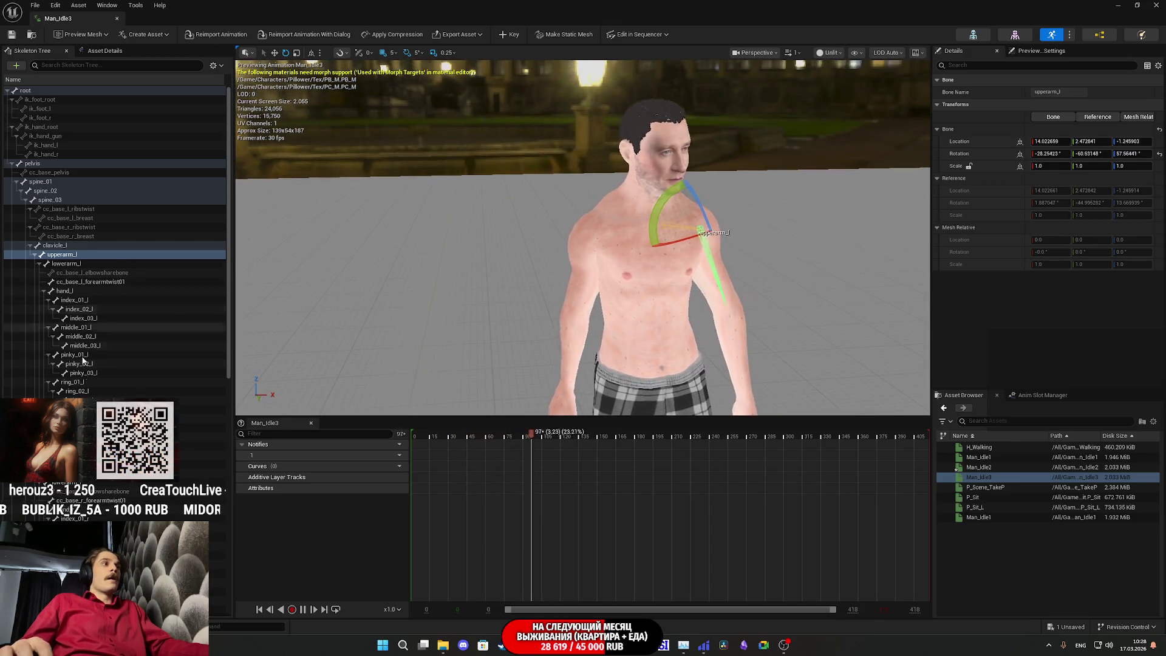
# - Rotate upperarm_r 25 degrees, key both upper arms into Man_Idle3, save, and return to the level editor
pyautogui.click(61, 470)
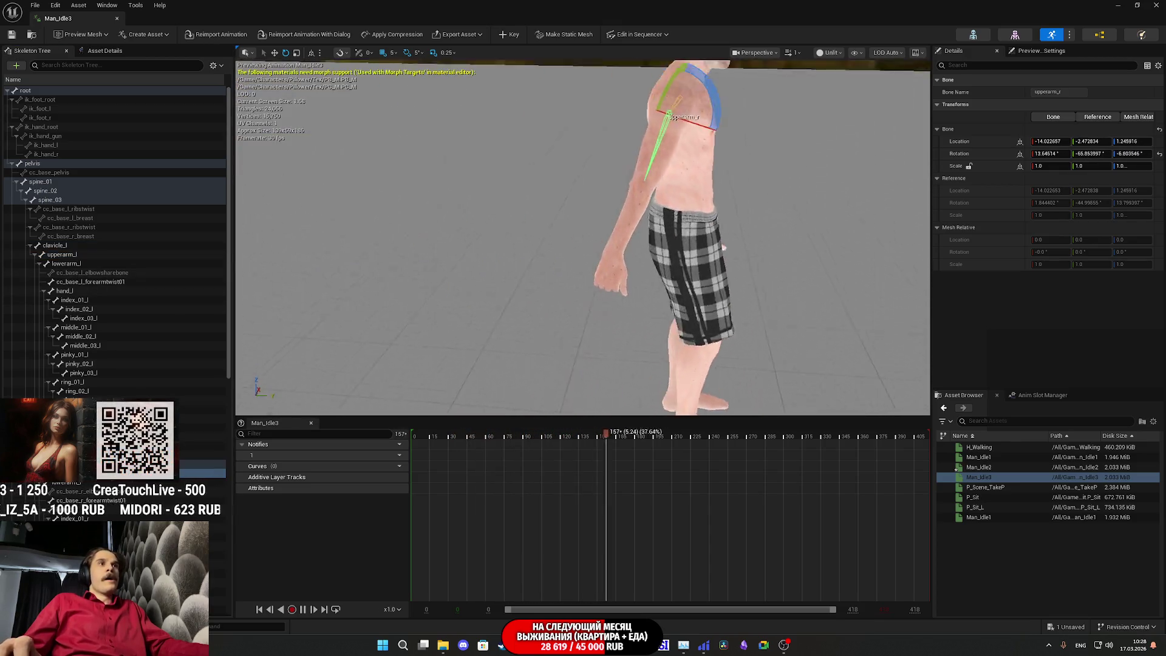
pyautogui.moveTo(583, 200); pyautogui.dragTo(546, 176)
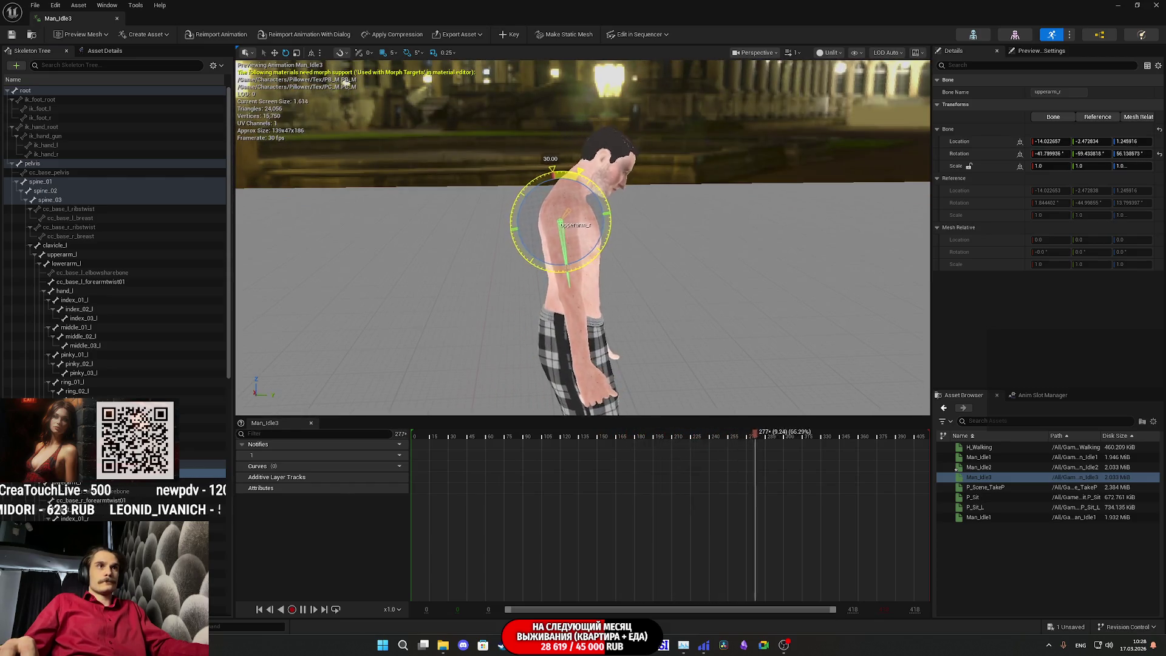
pyautogui.moveTo(345, 80); pyautogui.dragTo(317, 79)
pyautogui.scroll(2, 677, 359)
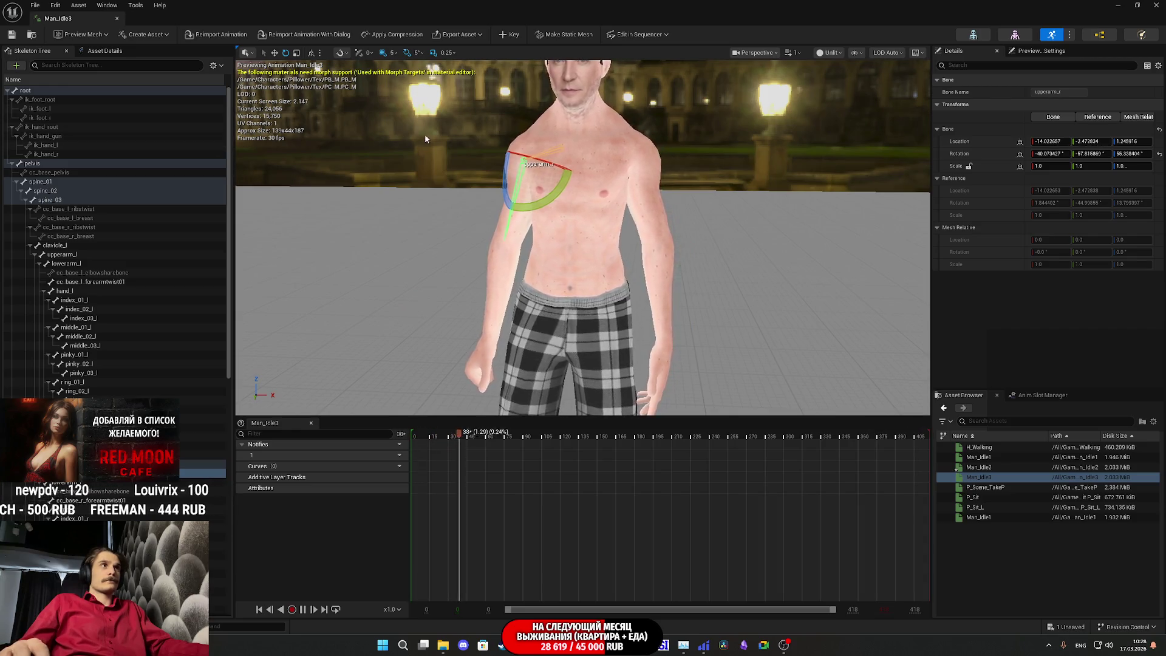
pyautogui.click(509, 34)
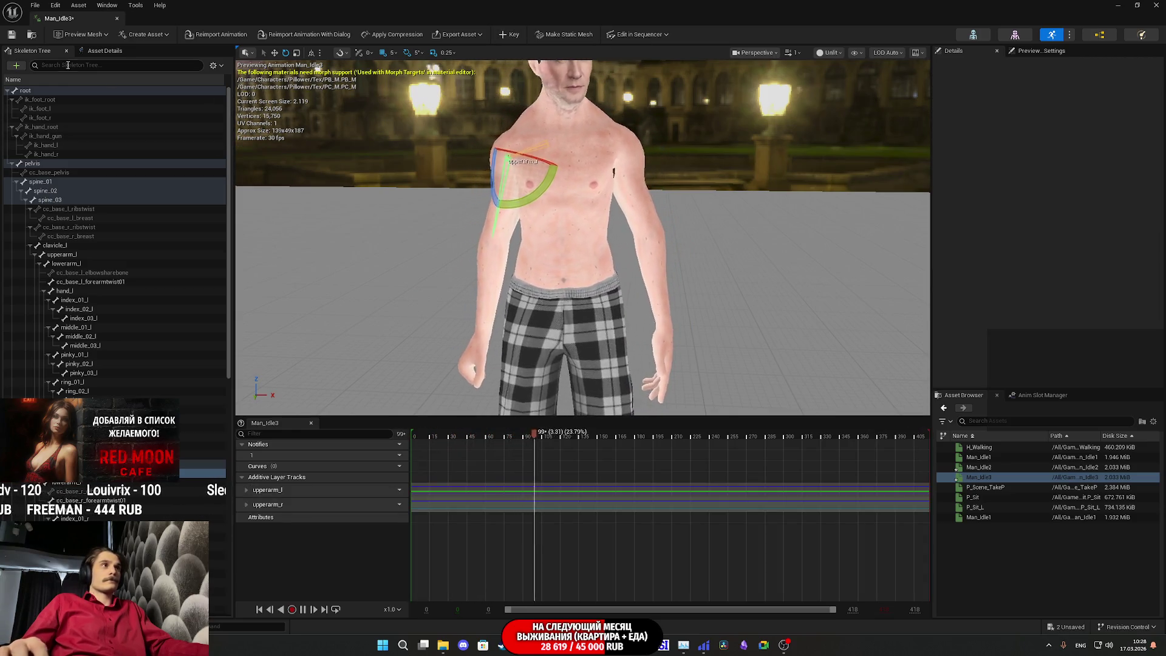
pyautogui.click(12, 34)
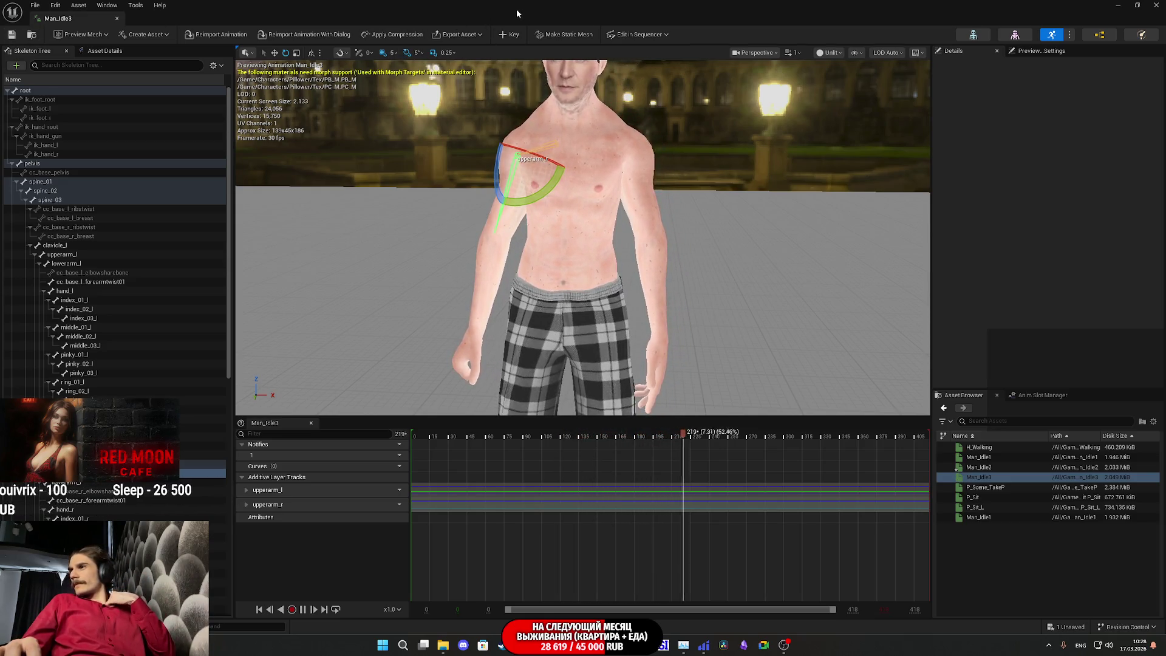
pyautogui.hotkey('alt', 'Tab')
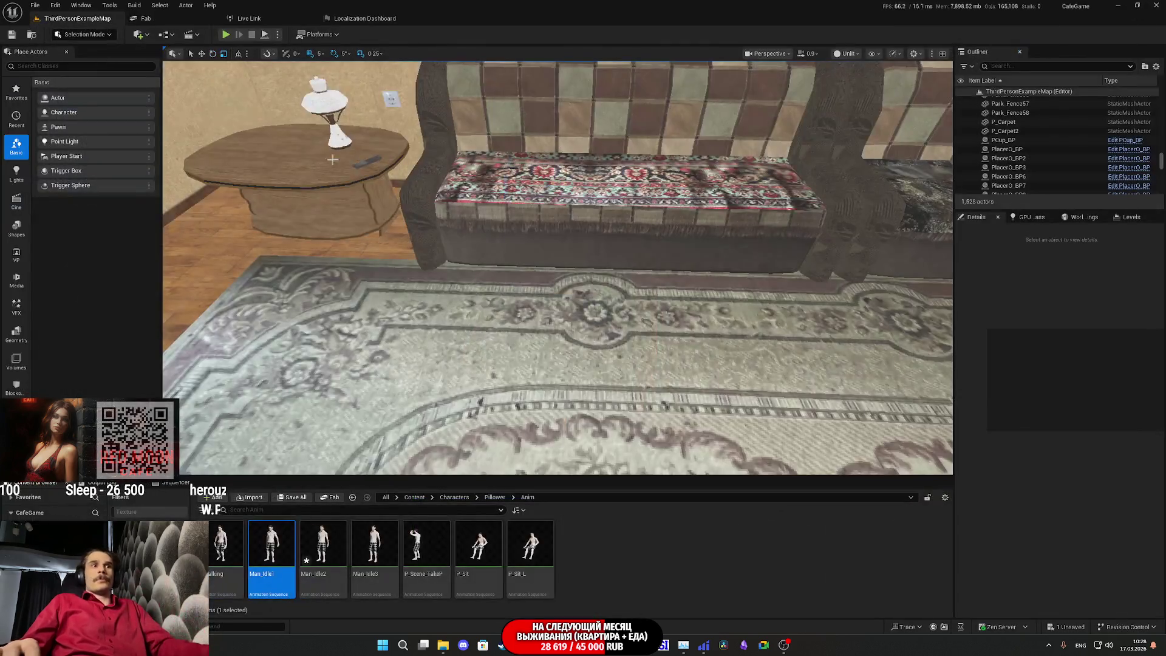
# - Preview Man_Idle2, then launch Play-in-Editor and make the game view fullscreen with F11
pyautogui.doubleClick(328, 559)
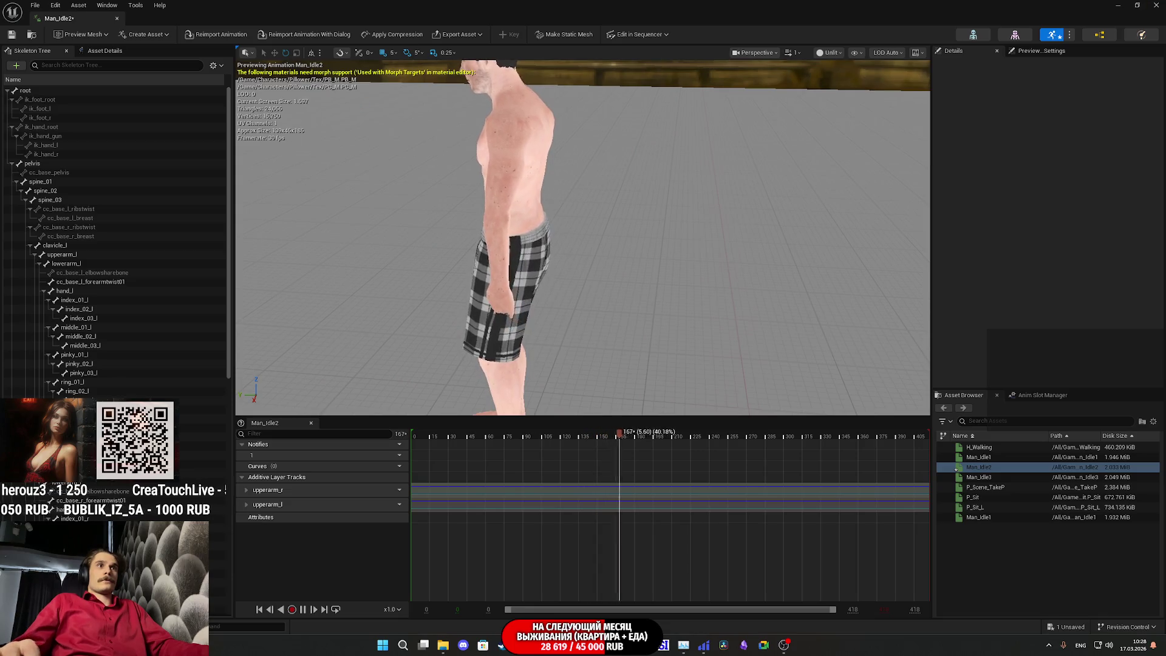
pyautogui.hotkey('alt', 'Tab')
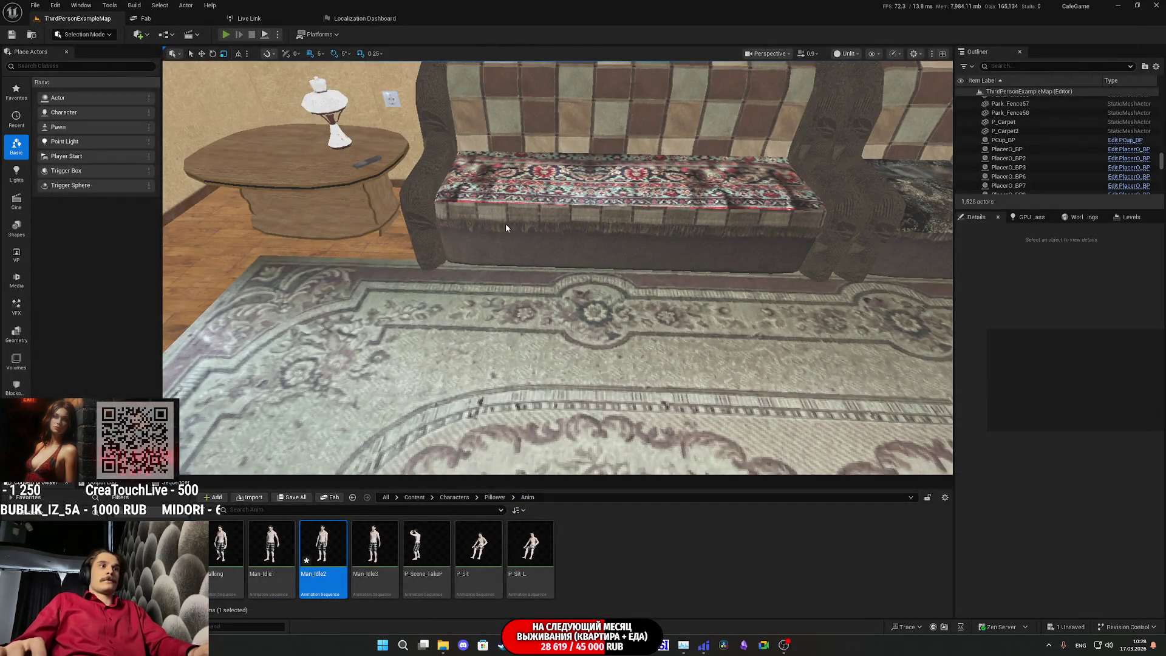
pyautogui.hotkey('alt', 'p')
pyautogui.press('F11')
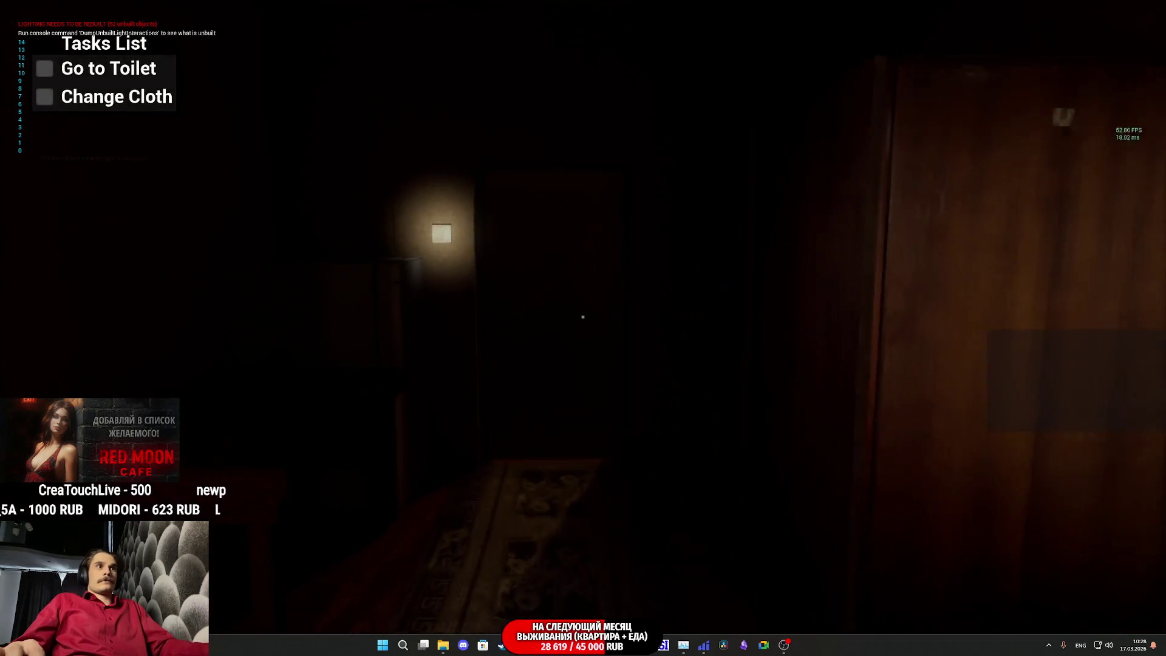
# - Switch on the toilet light, open the door and walk down the dark hallway into the kitchen
pyautogui.press('e')
pyautogui.press('e')
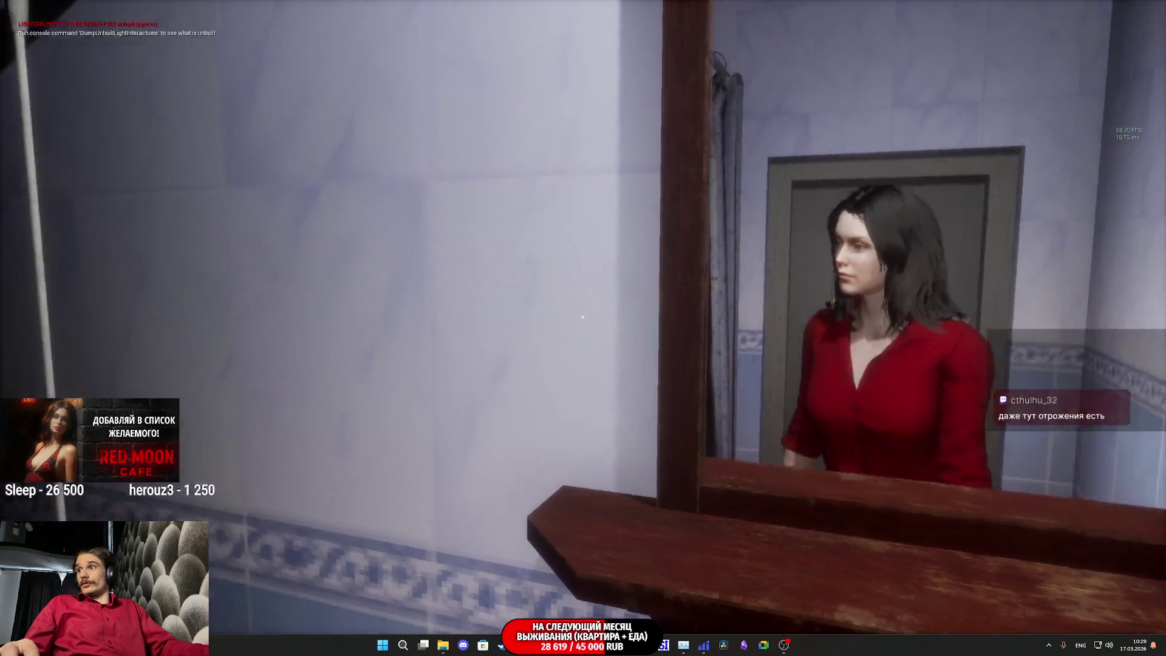
pyautogui.click(582, 317)
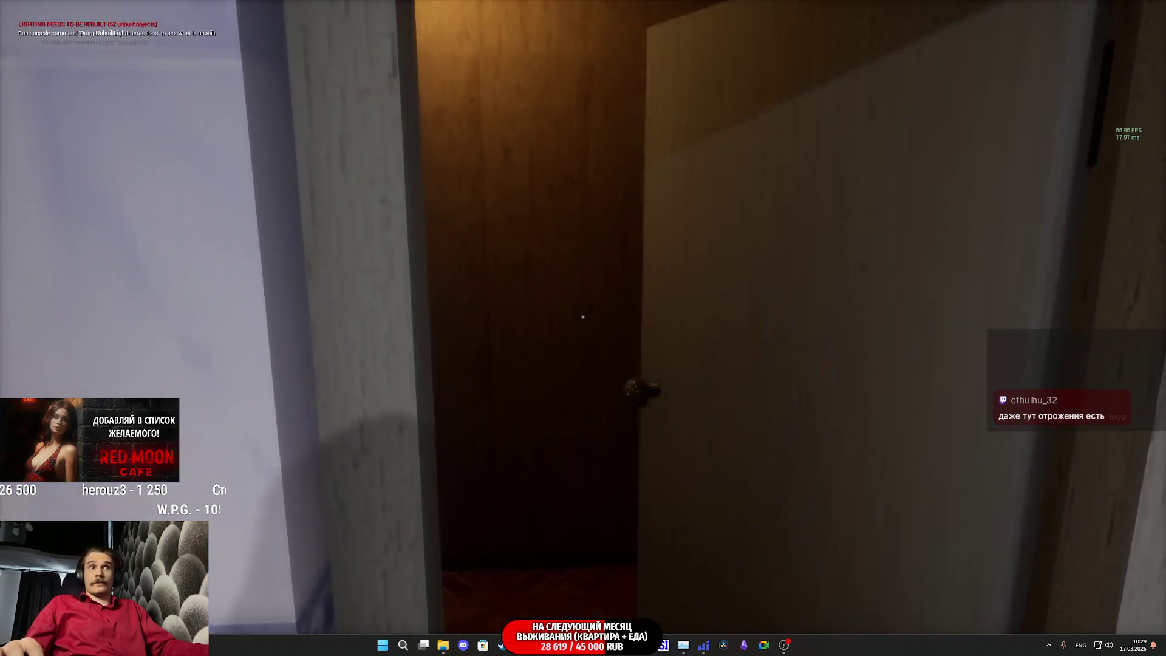
pyautogui.press('w')
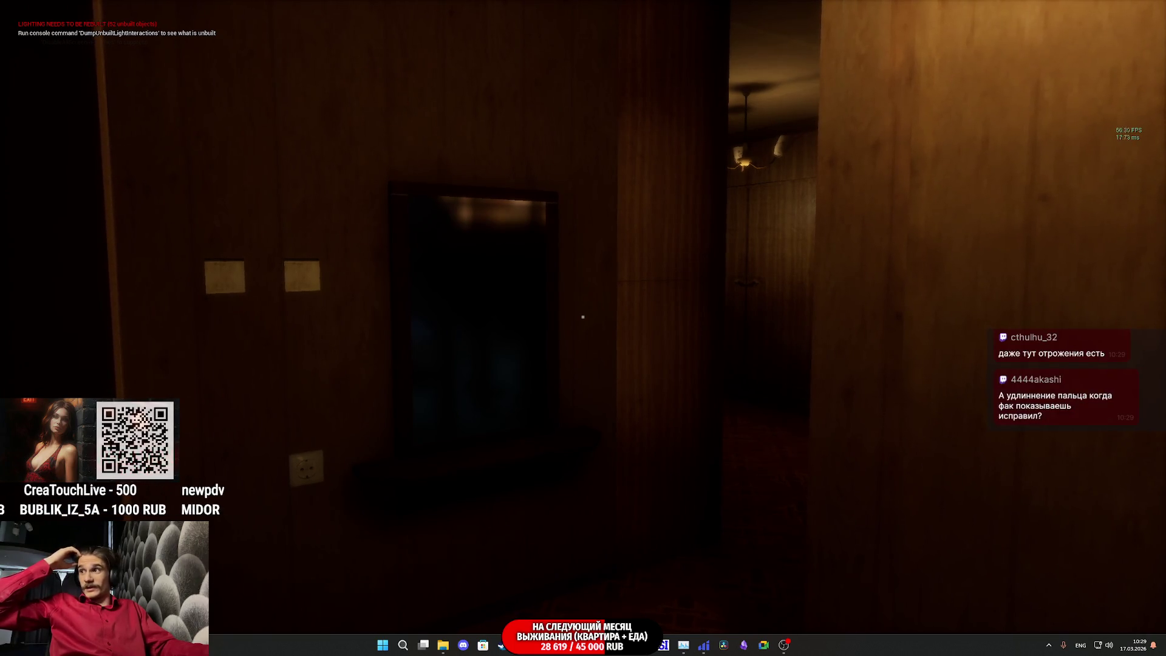
pyautogui.press('w')
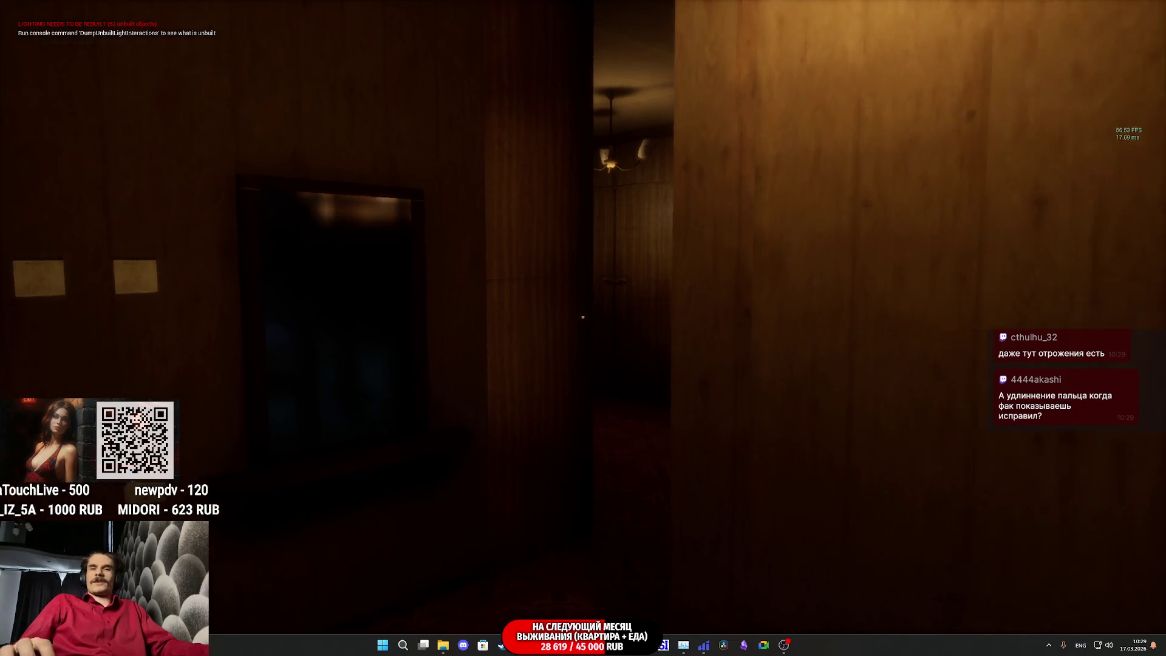
pyautogui.press('w')
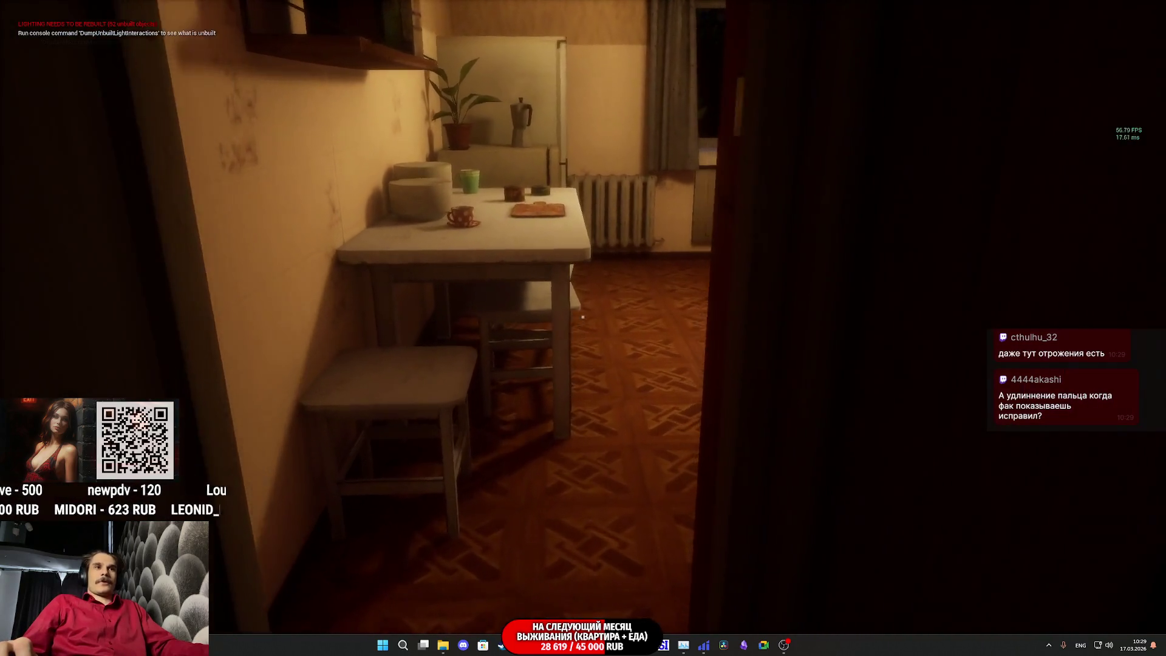
# - Move around by the kitchen window, then walk over to the washing machine
pyautogui.press('w')
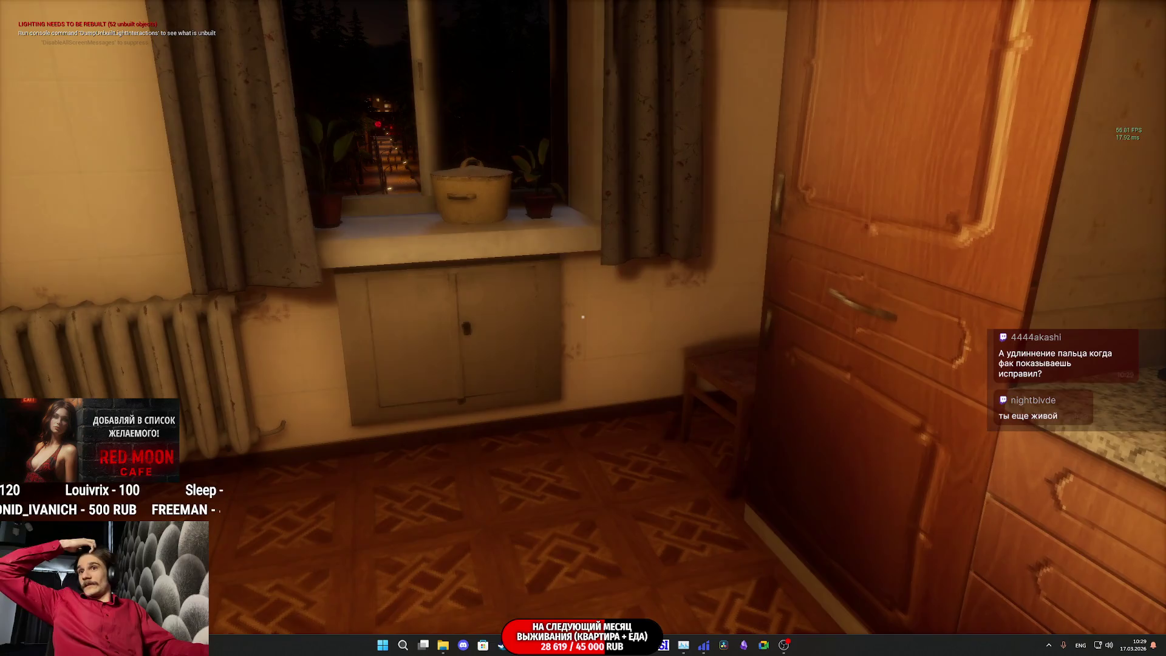
pyautogui.press('d')
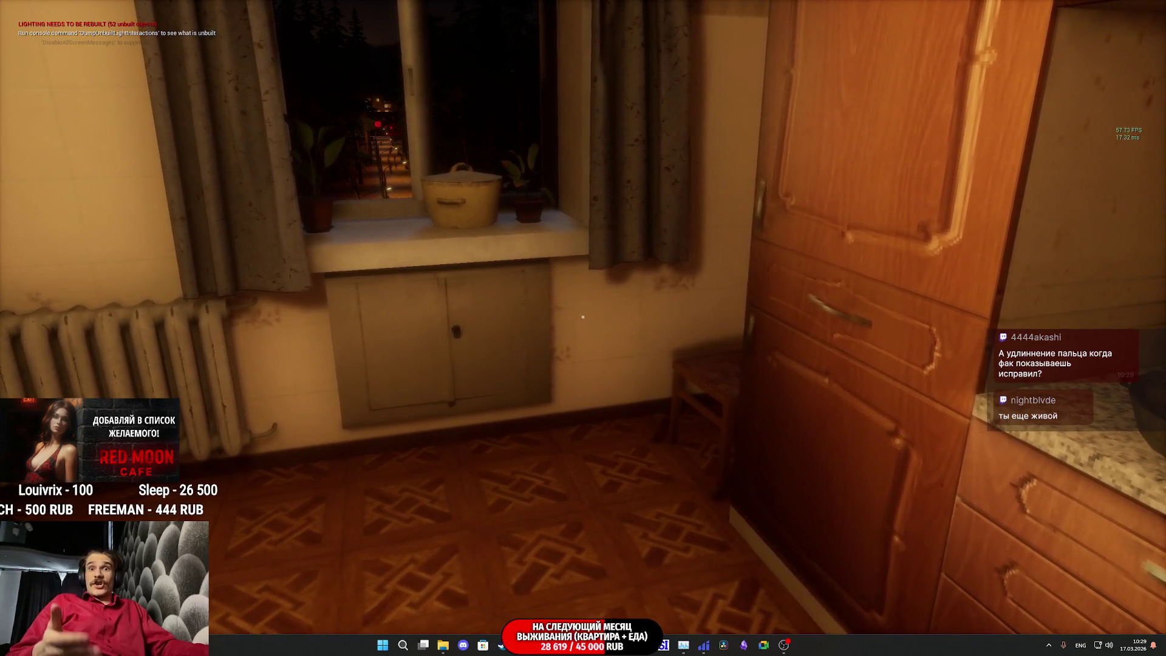
pyautogui.press('a')
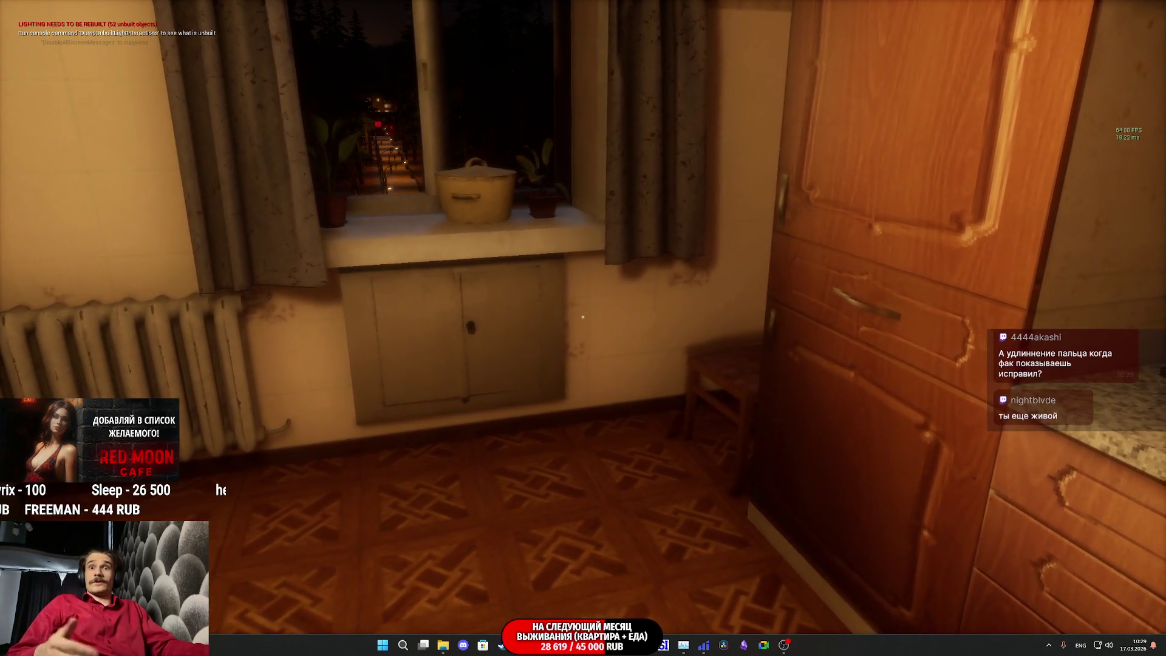
pyautogui.press('d')
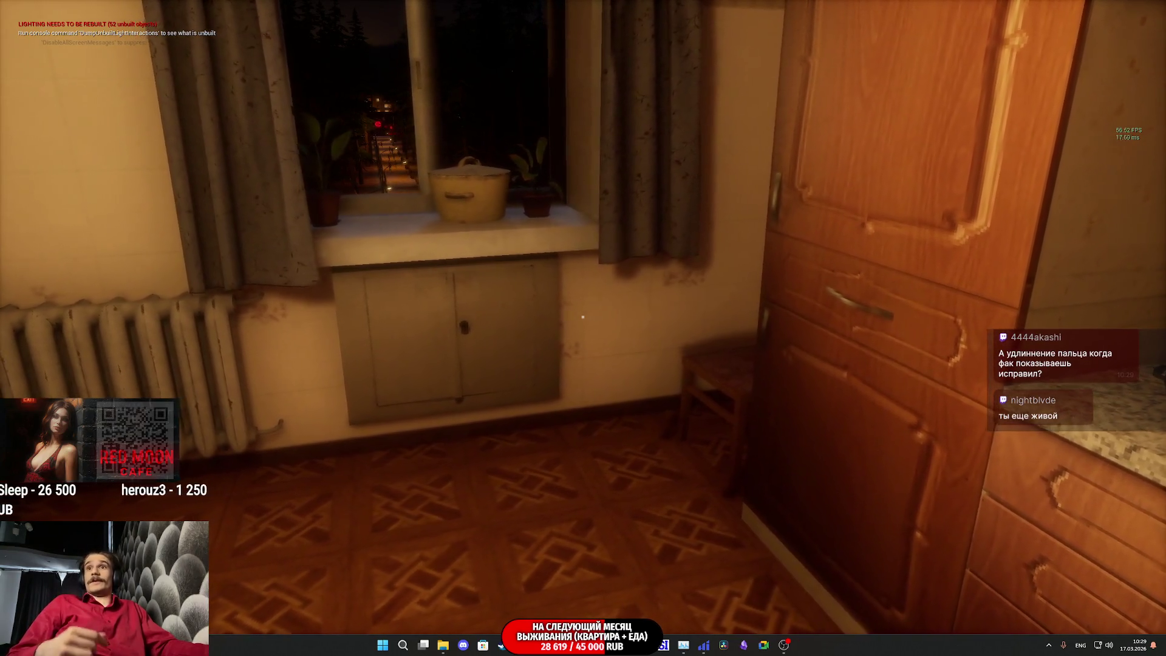
pyautogui.press('w')
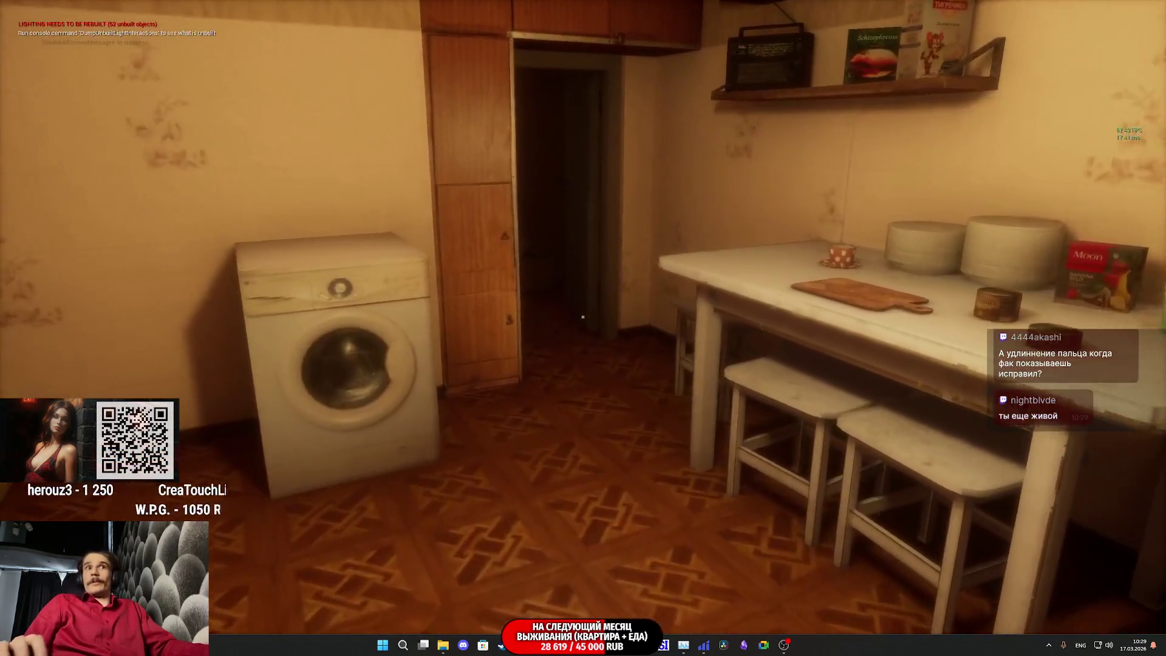
pyautogui.press('w')
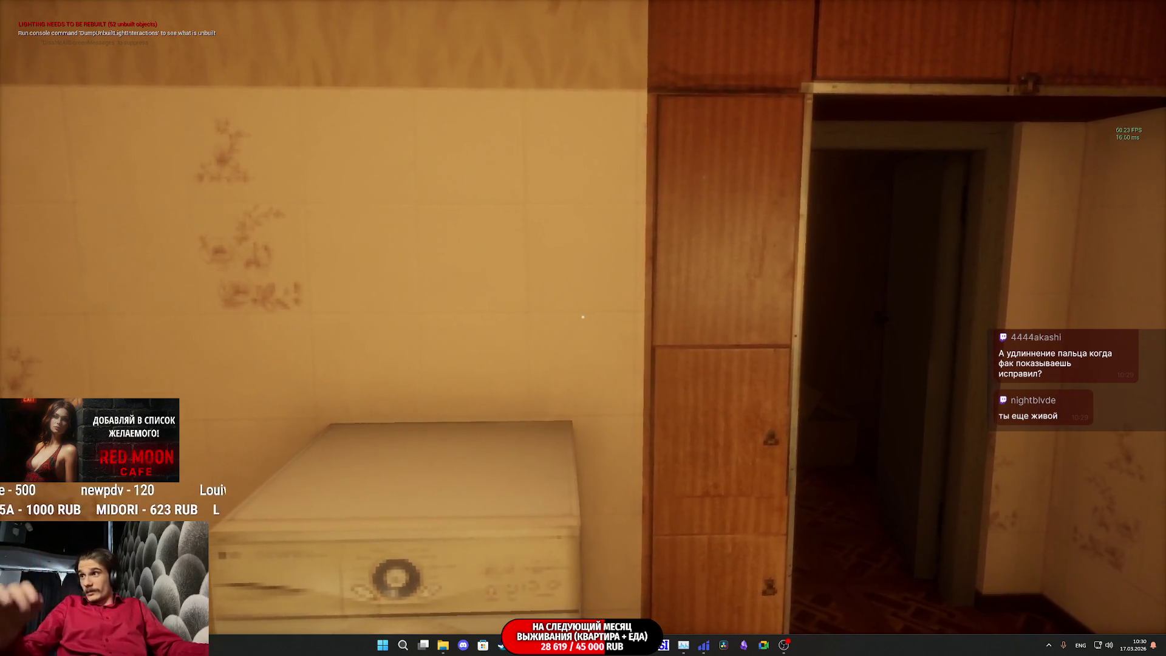
# - Play the first-person hand gesture four times in the kitchen to check the fingers
pyautogui.press('f')
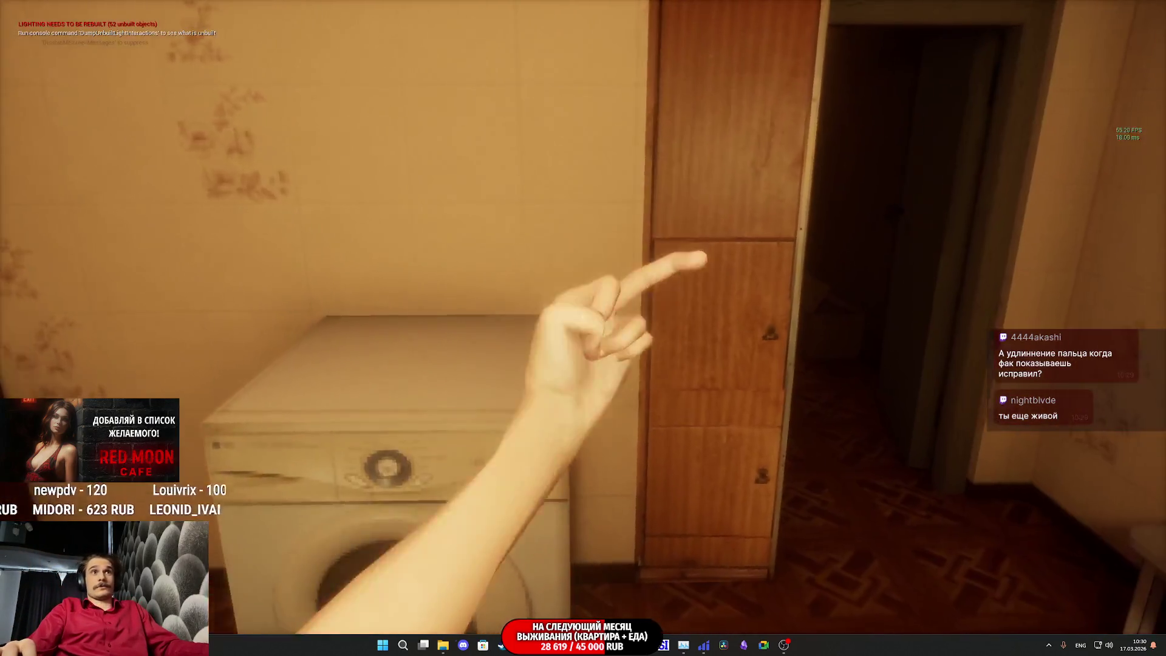
pyautogui.press('f')
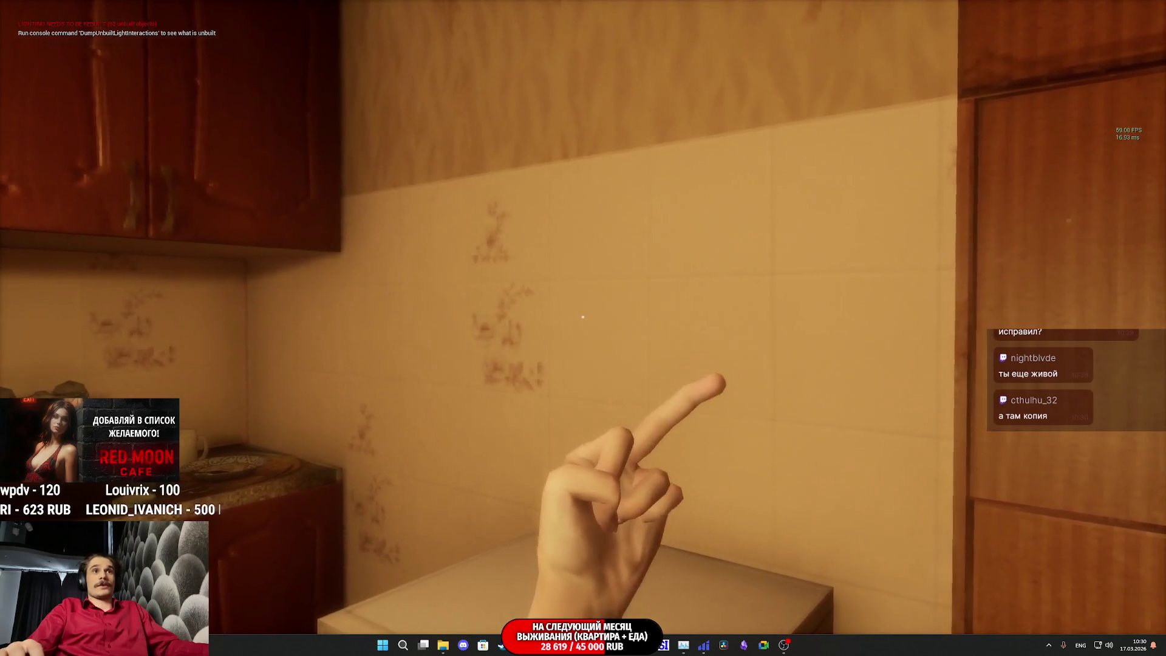
pyautogui.press('f')
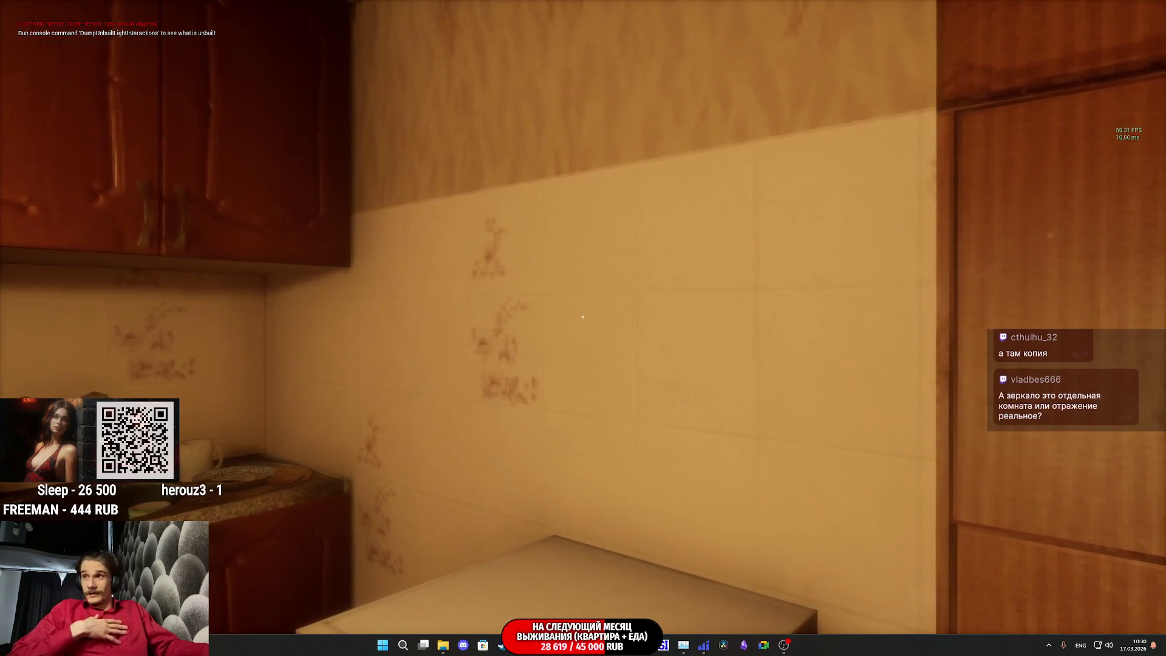
pyautogui.press('f')
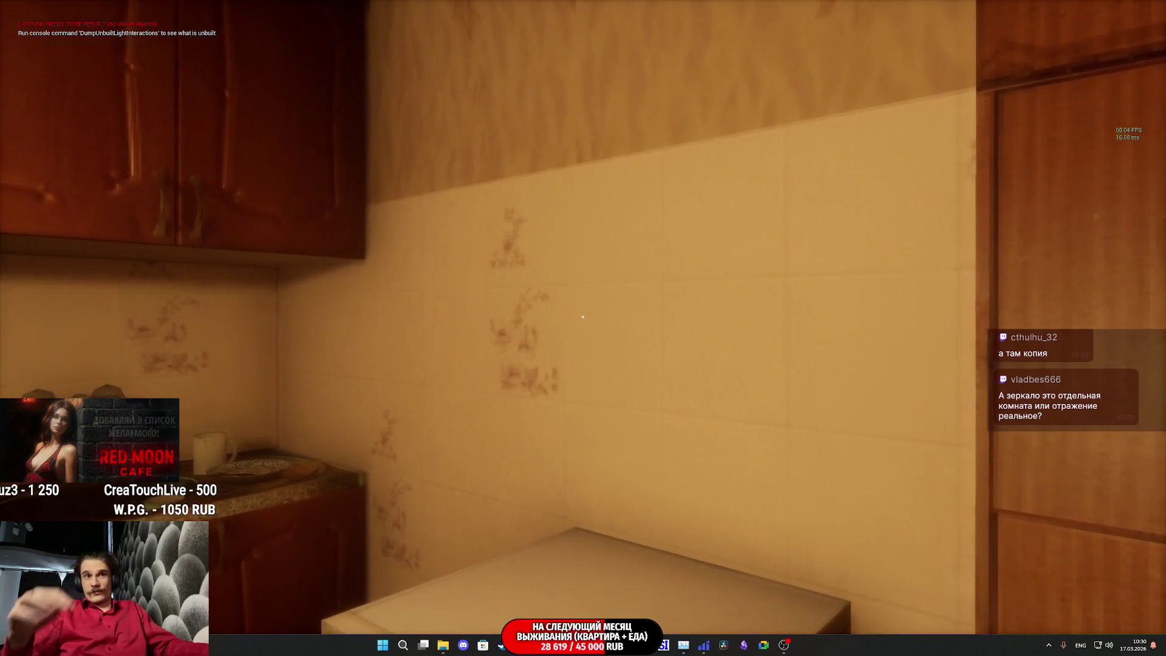
# - Walk down the hallway past the armchair room to watch the woman in red idling, then back away
pyautogui.press('f')
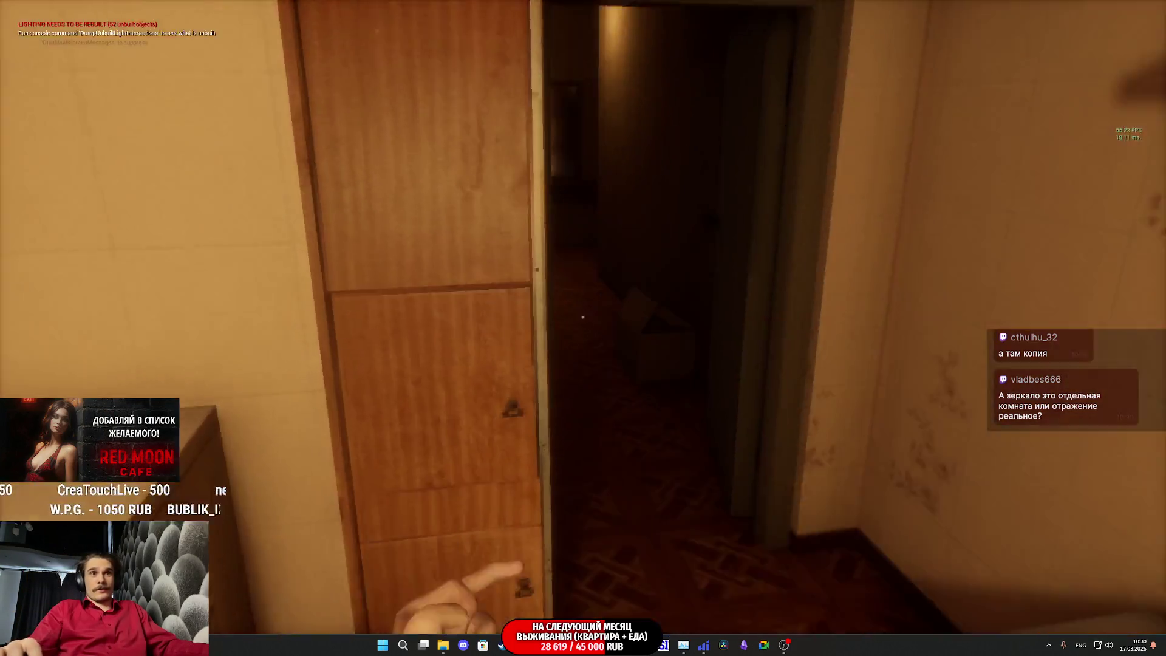
pyautogui.press('w')
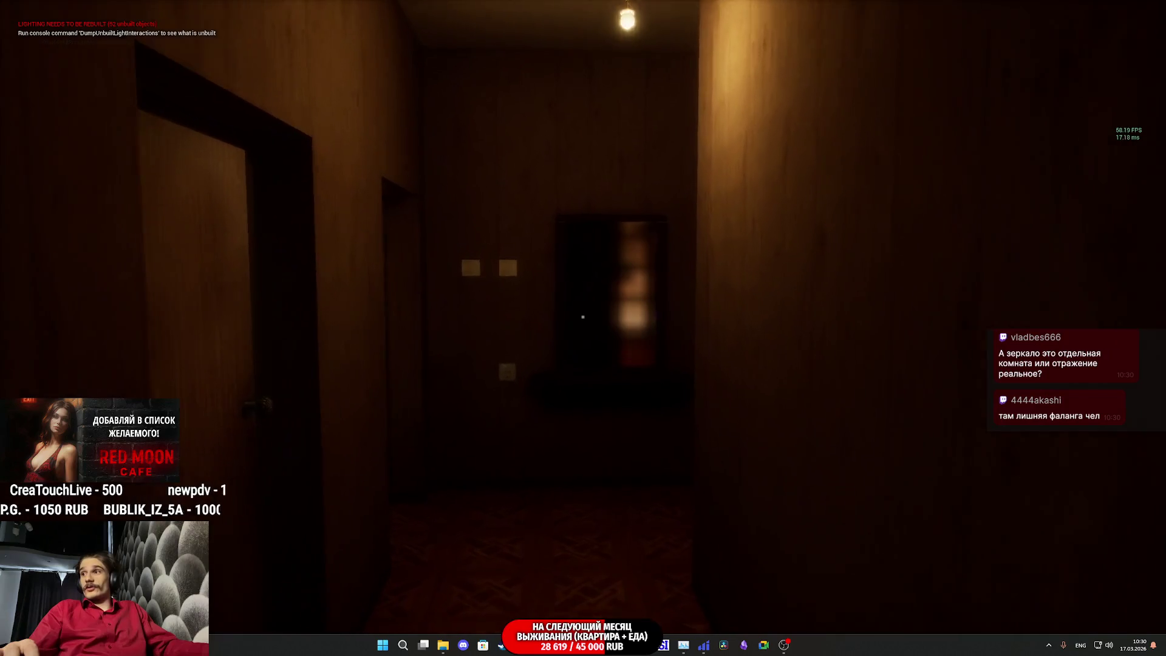
pyautogui.press('w')
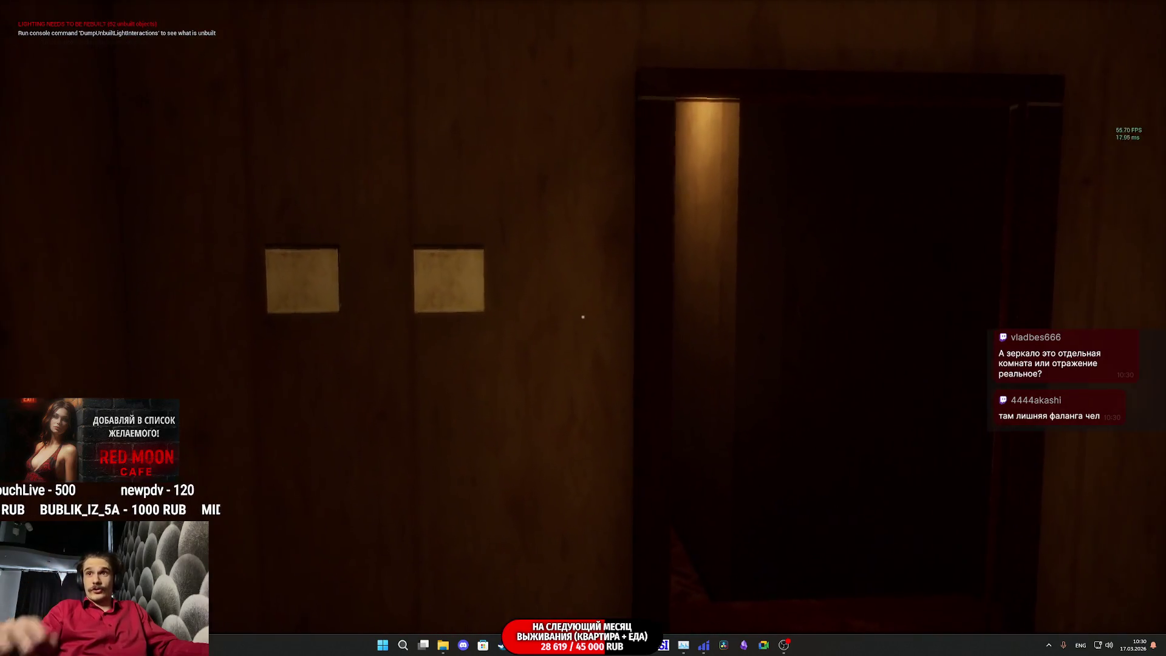
pyautogui.press('w')
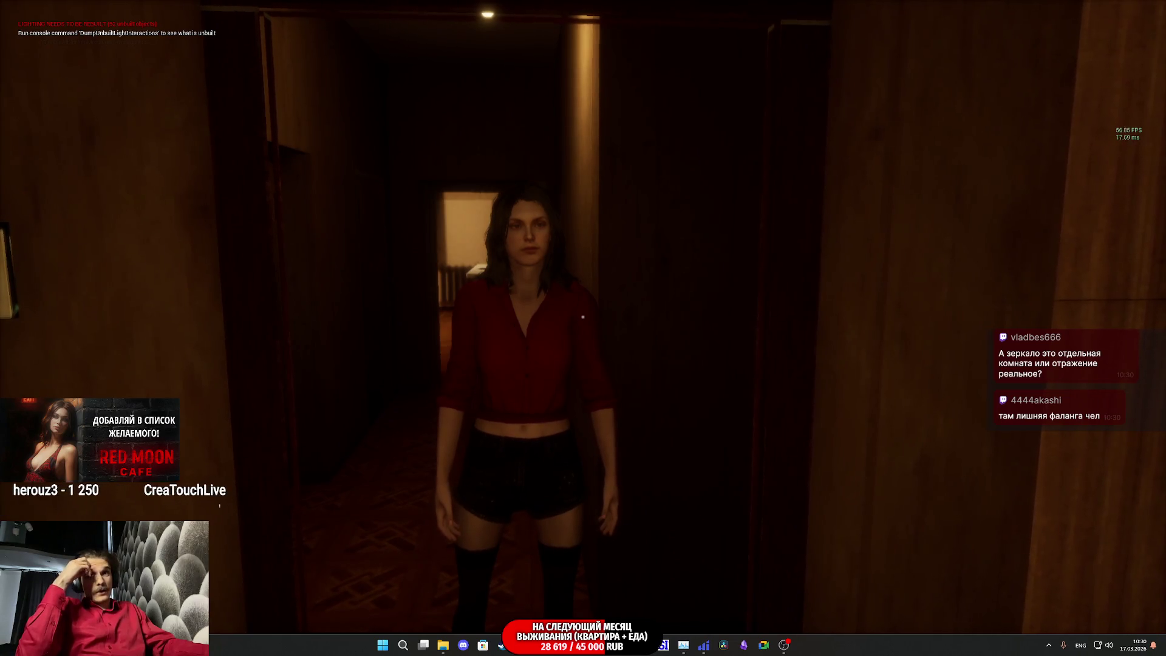
pyautogui.press('s')
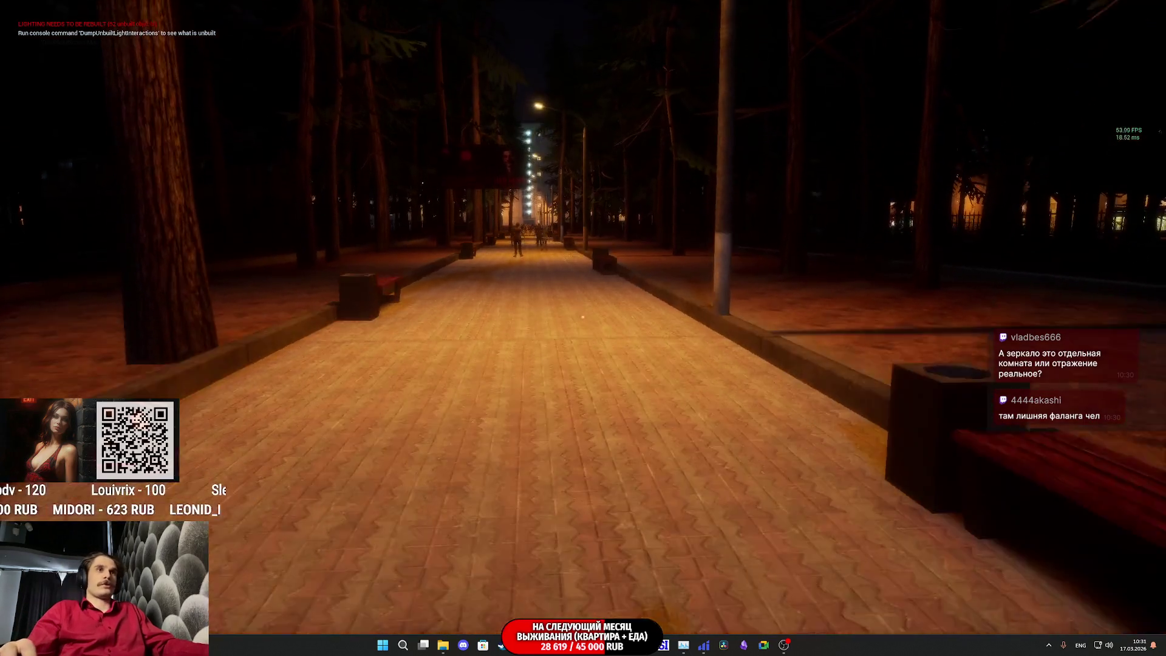
# - Walk past the Red Moon Cafe, through the fence gate to the parked car, then toward the red door
pyautogui.press('w')
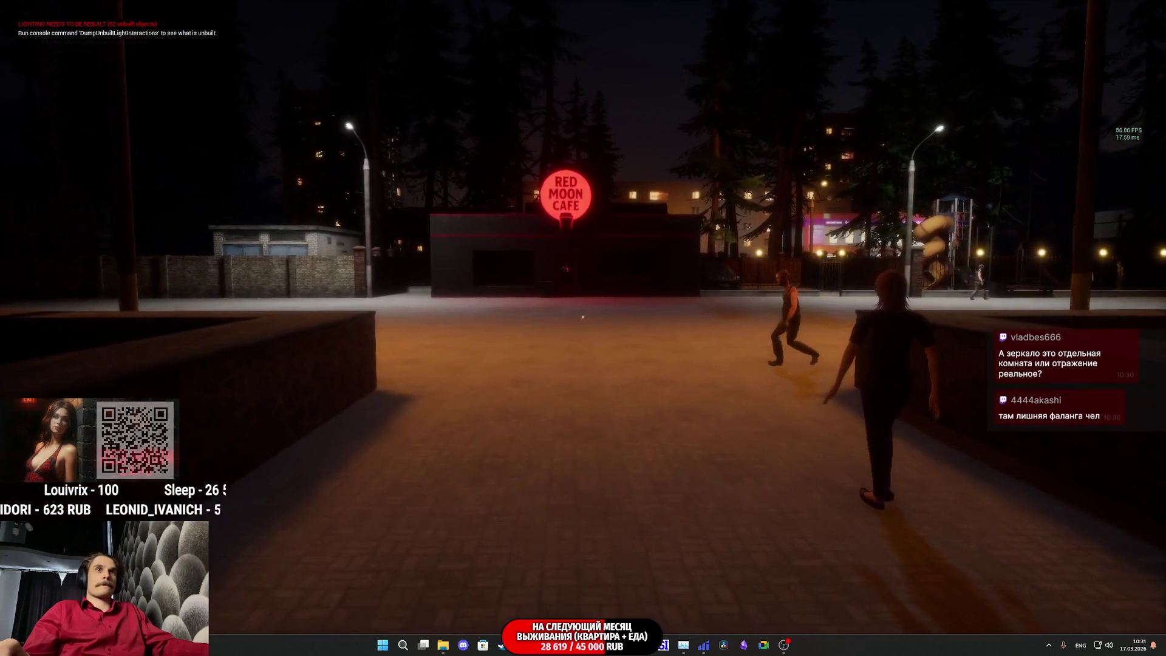
pyautogui.press('w')
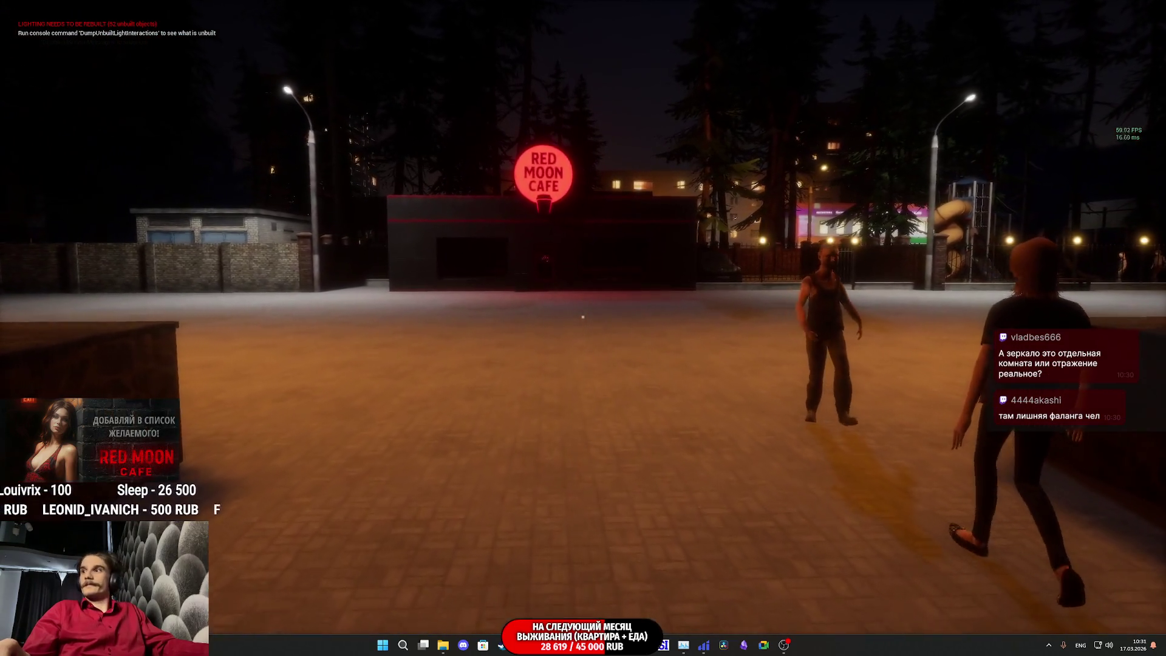
pyautogui.press('w')
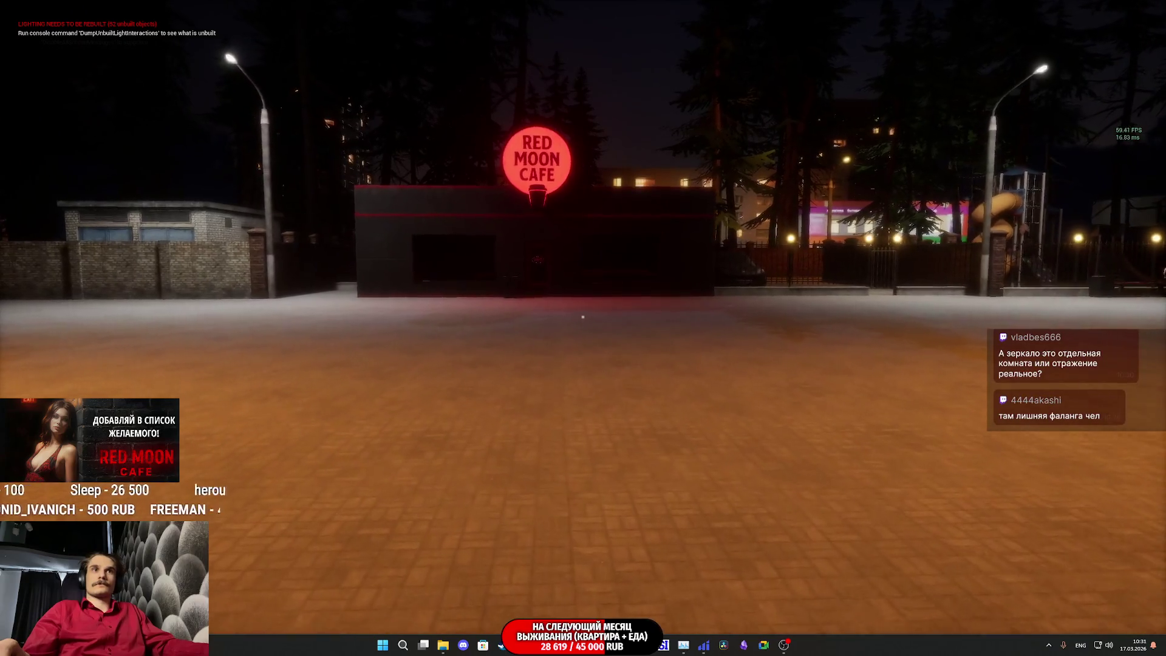
pyautogui.press('w')
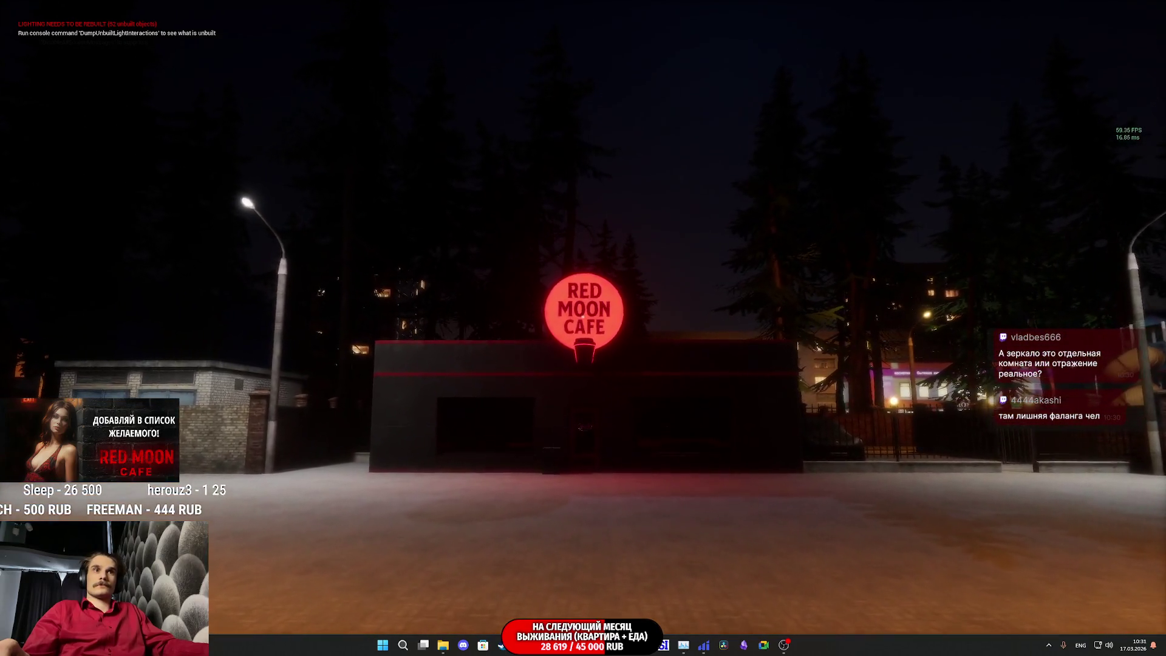
pyautogui.press('w')
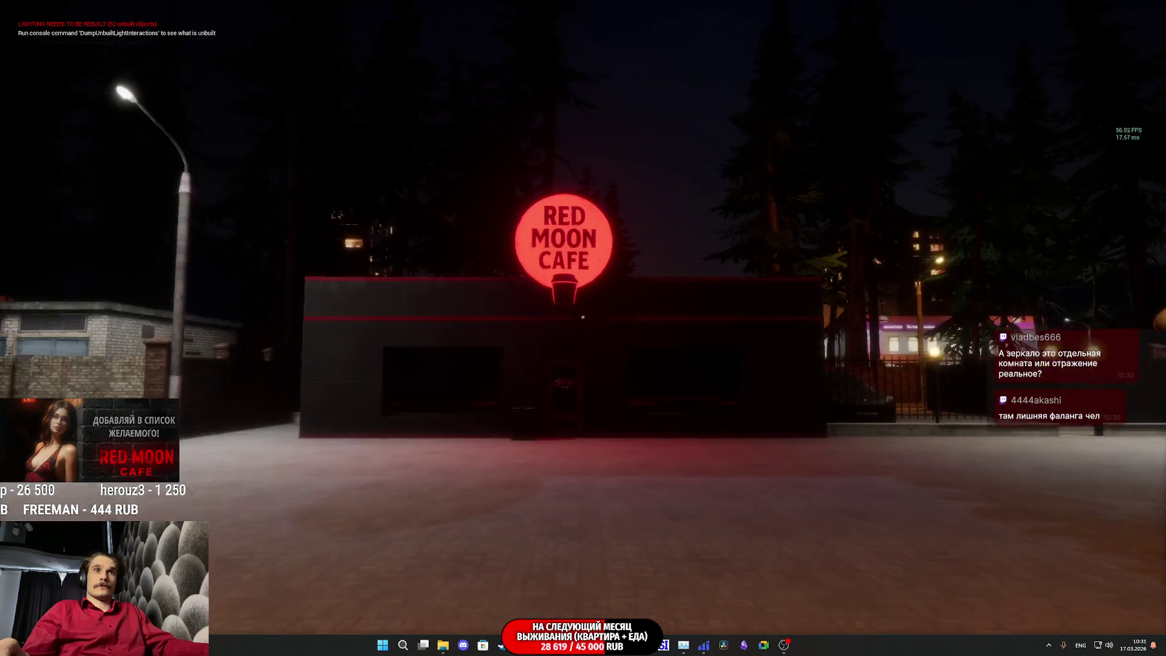
pyautogui.press('w')
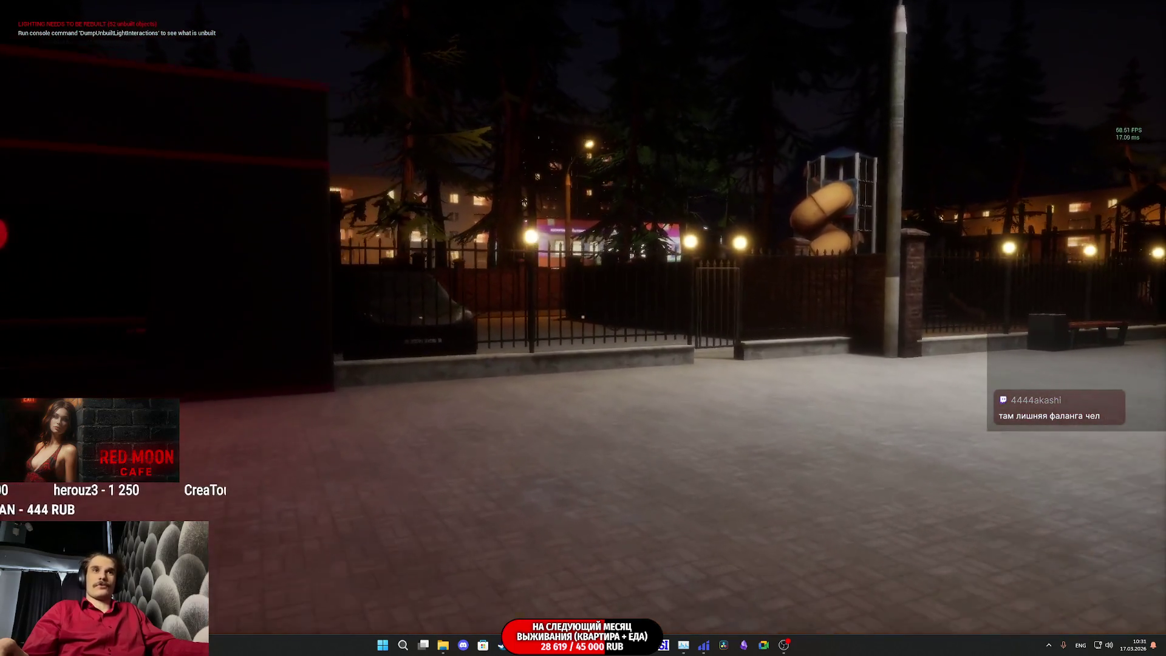
pyautogui.press('w')
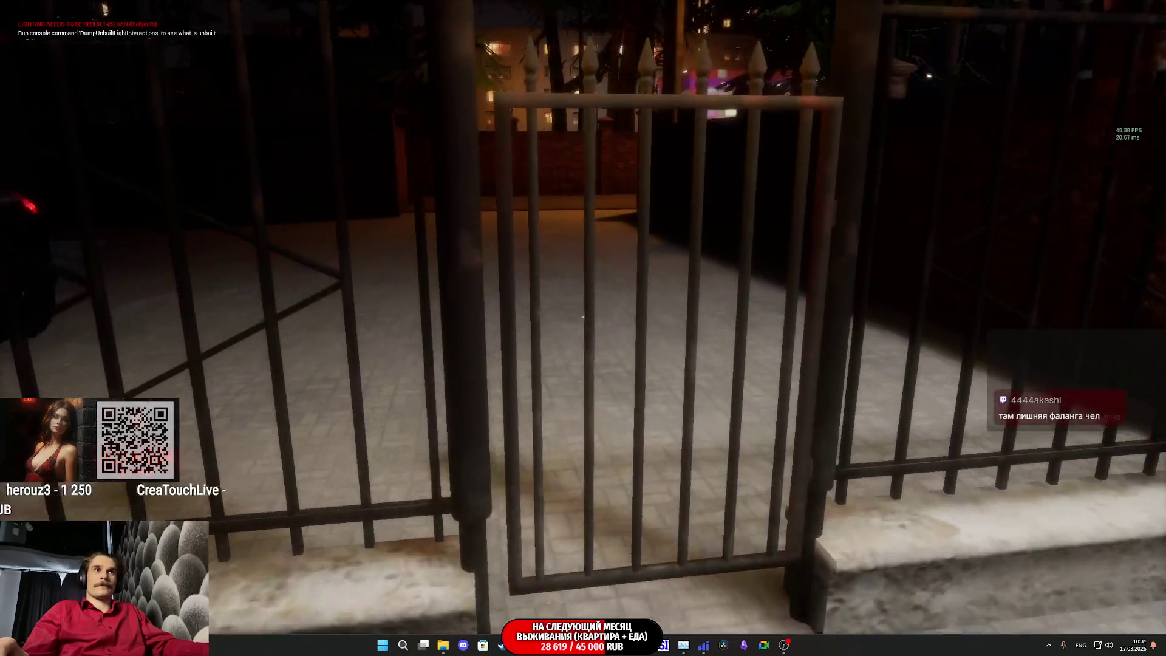
pyautogui.press('w')
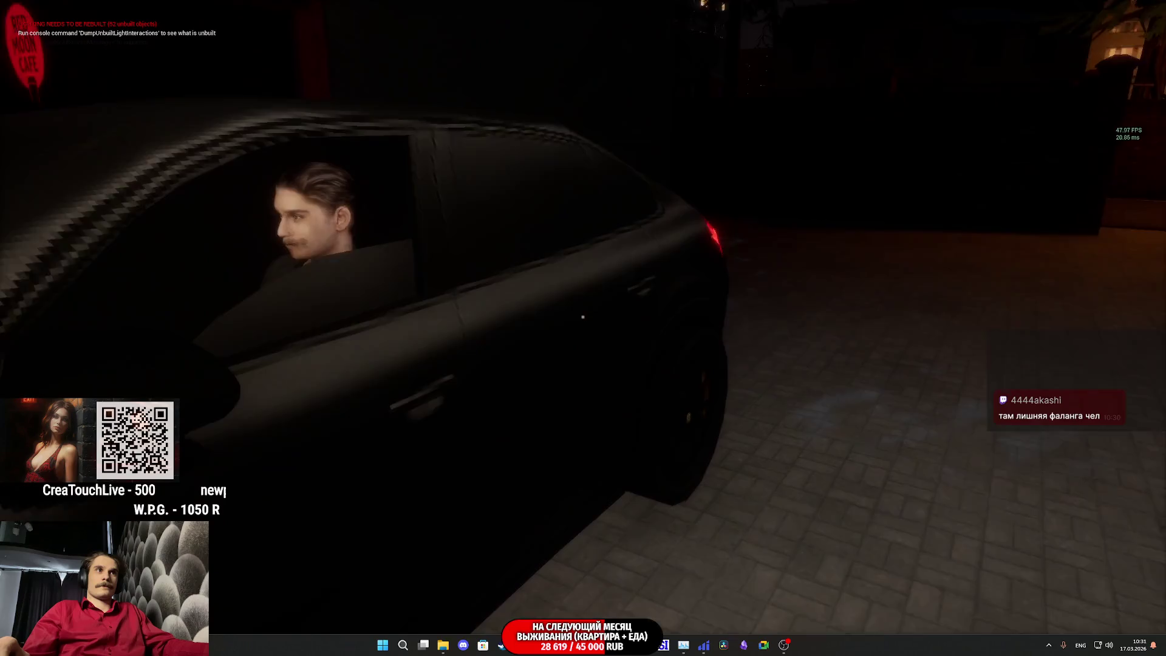
pyautogui.press('w')
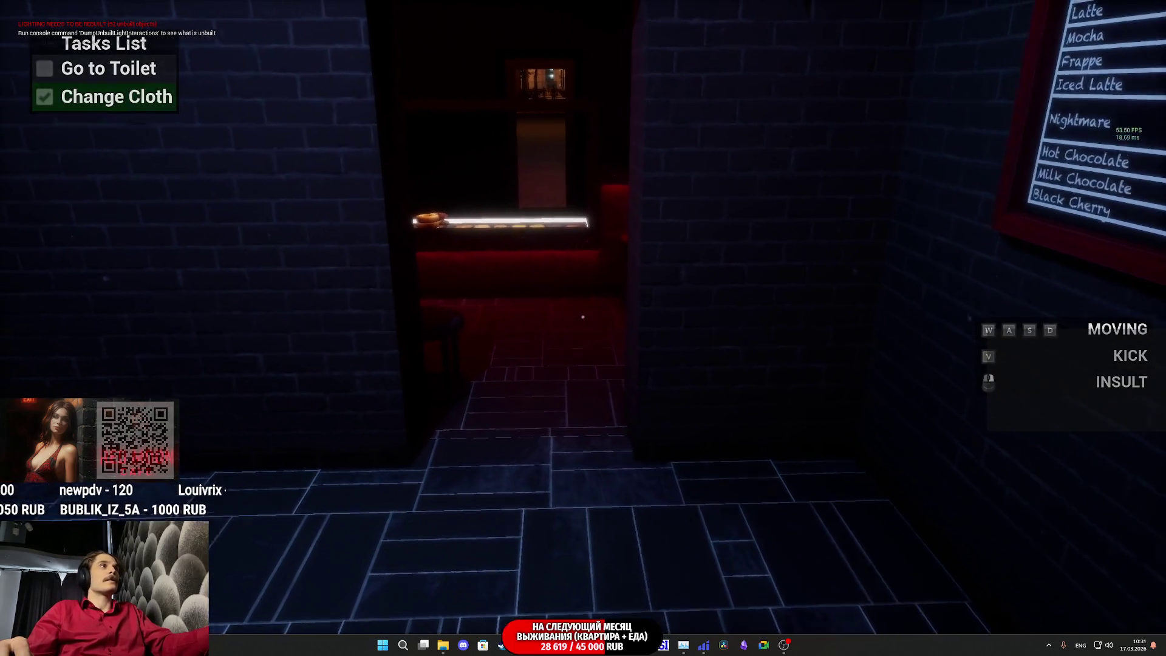
# - Walk through the red doorway into the café, past the pastry display, to the counter with the clock
pyautogui.press('w')
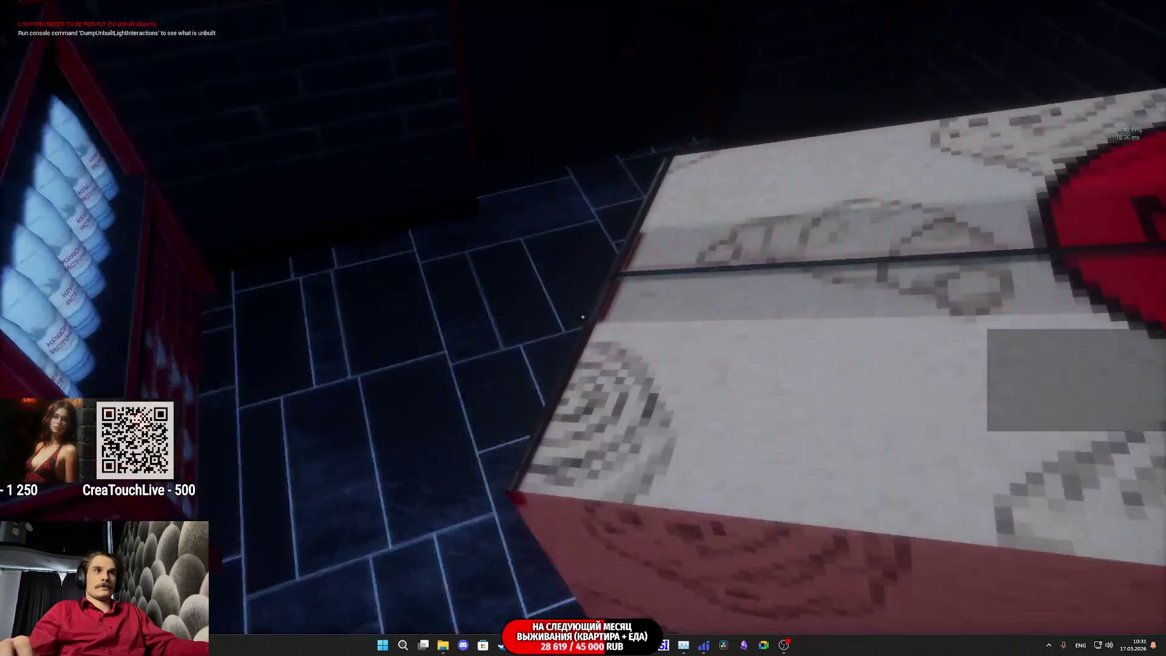
pyautogui.press('w')
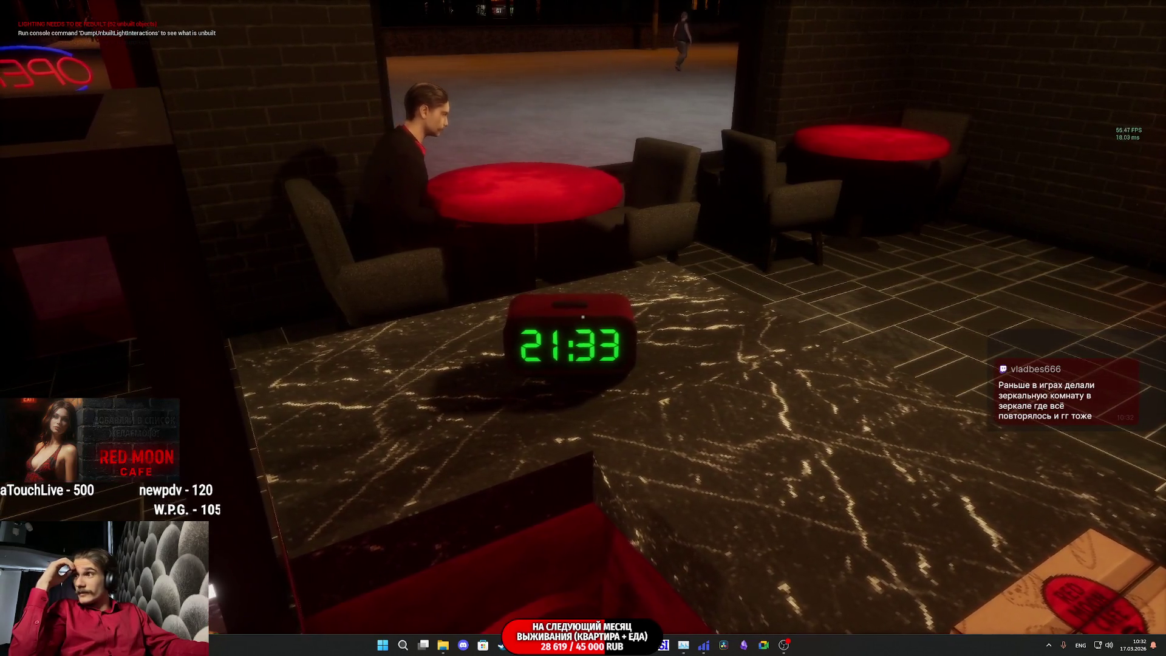
# - Strafe left, right and back around the café counter, then end the play session with Esc
pyautogui.press('a')
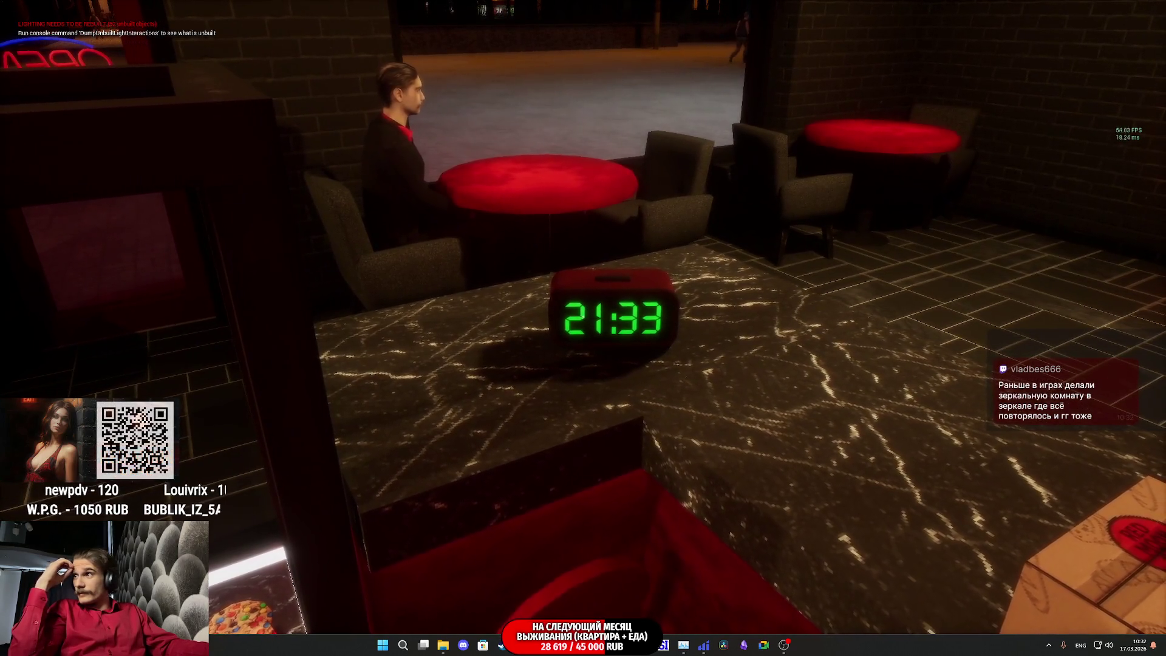
pyautogui.press('a')
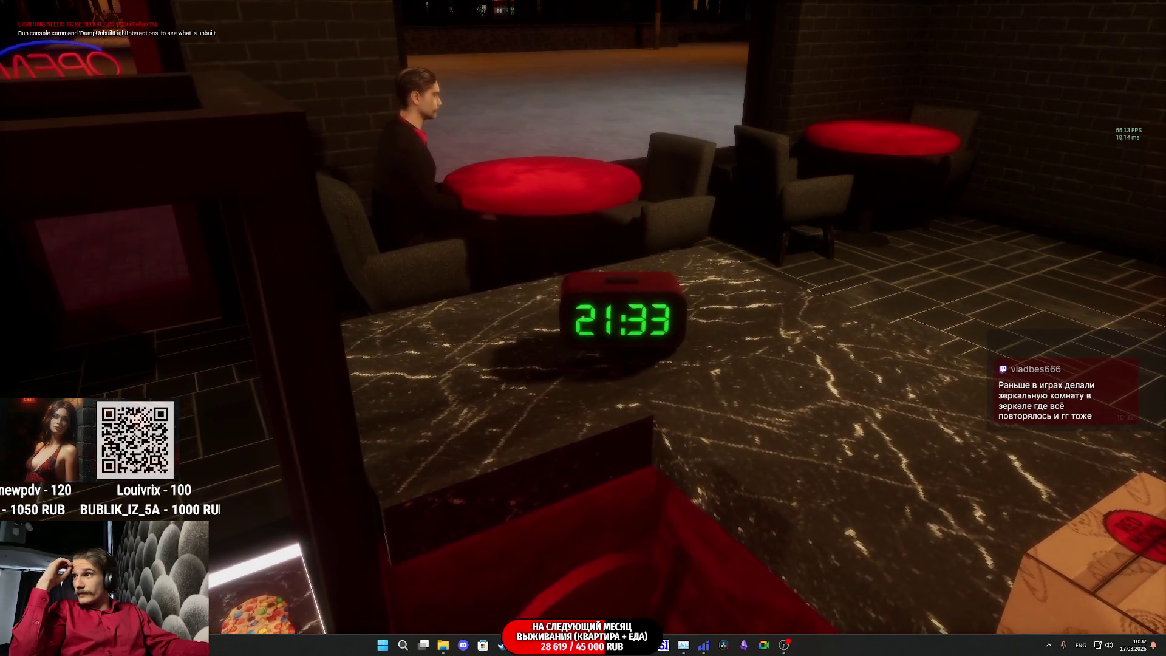
pyautogui.press('d')
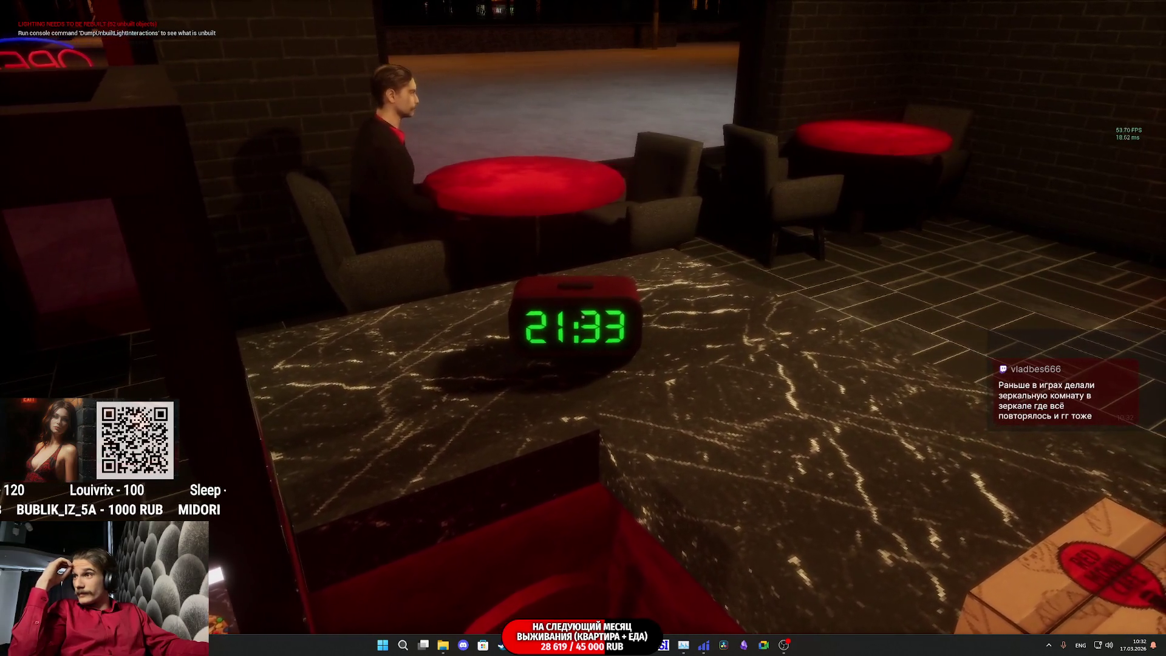
pyautogui.press('a')
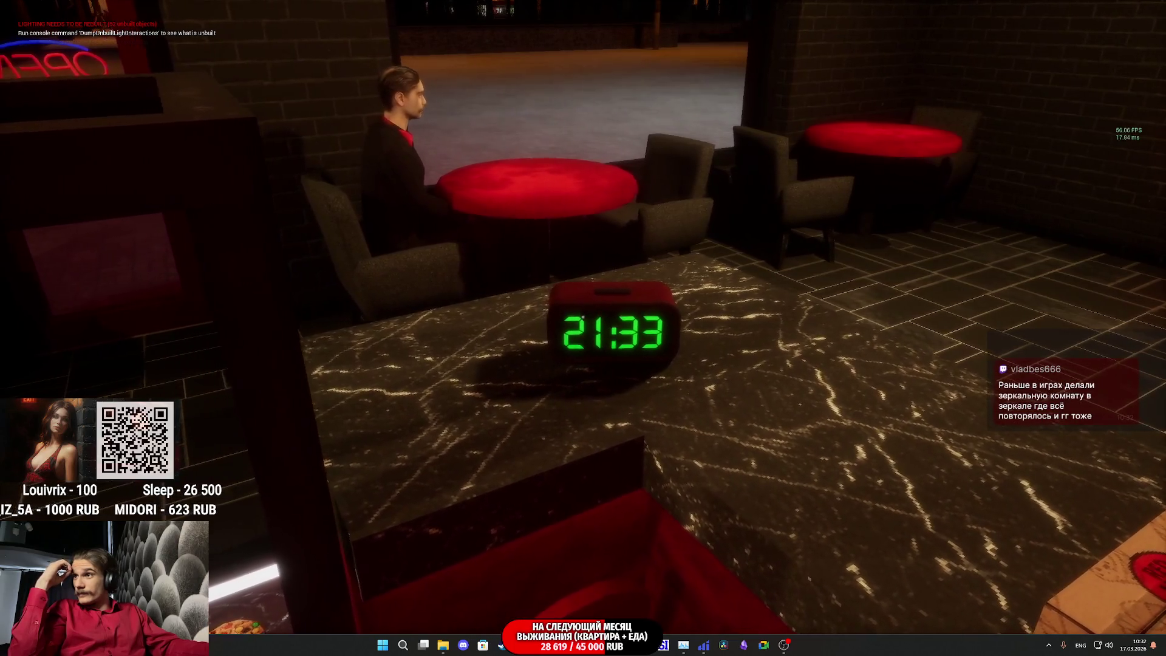
pyautogui.press('d')
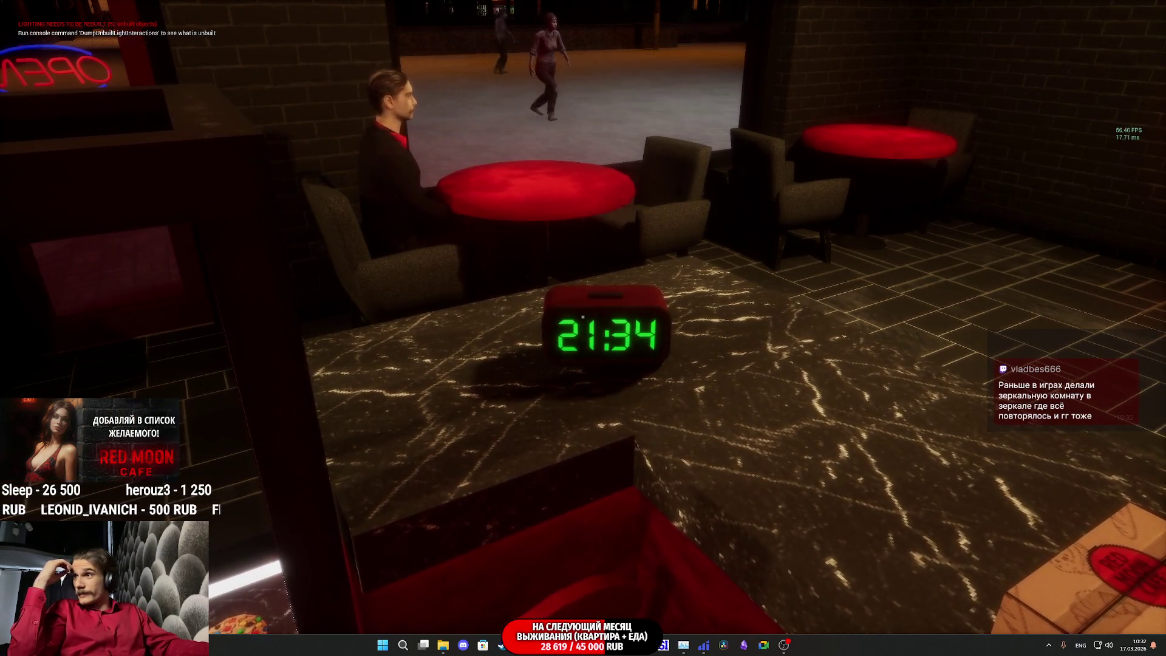
pyautogui.press('s')
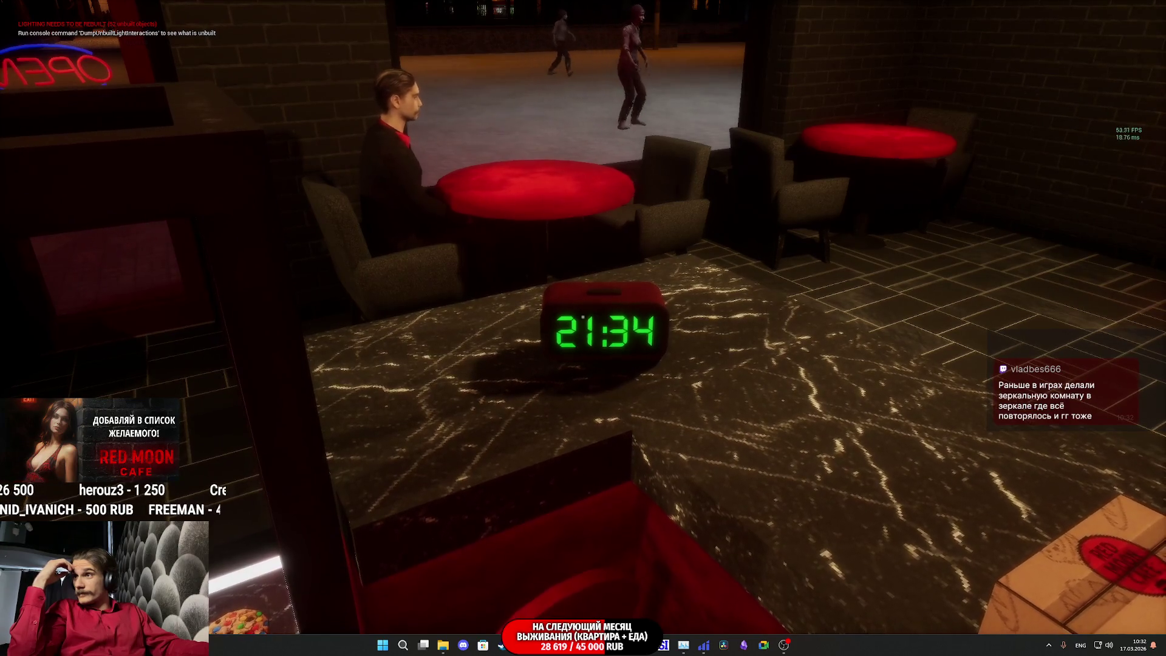
pyautogui.press('w')
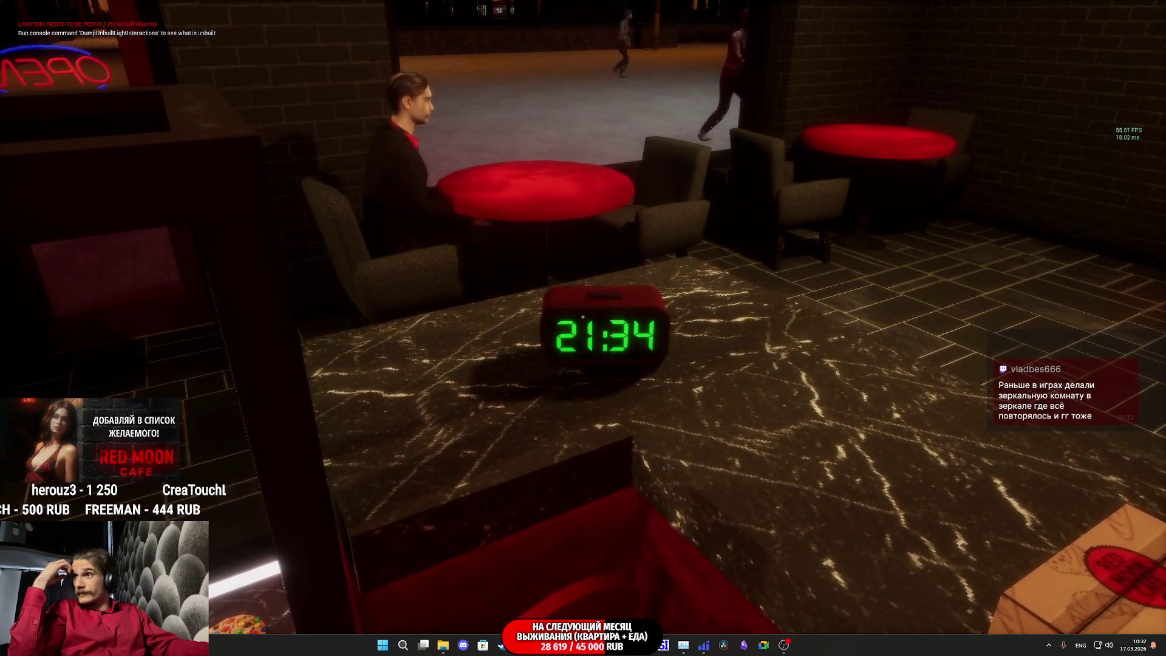
pyautogui.press('s')
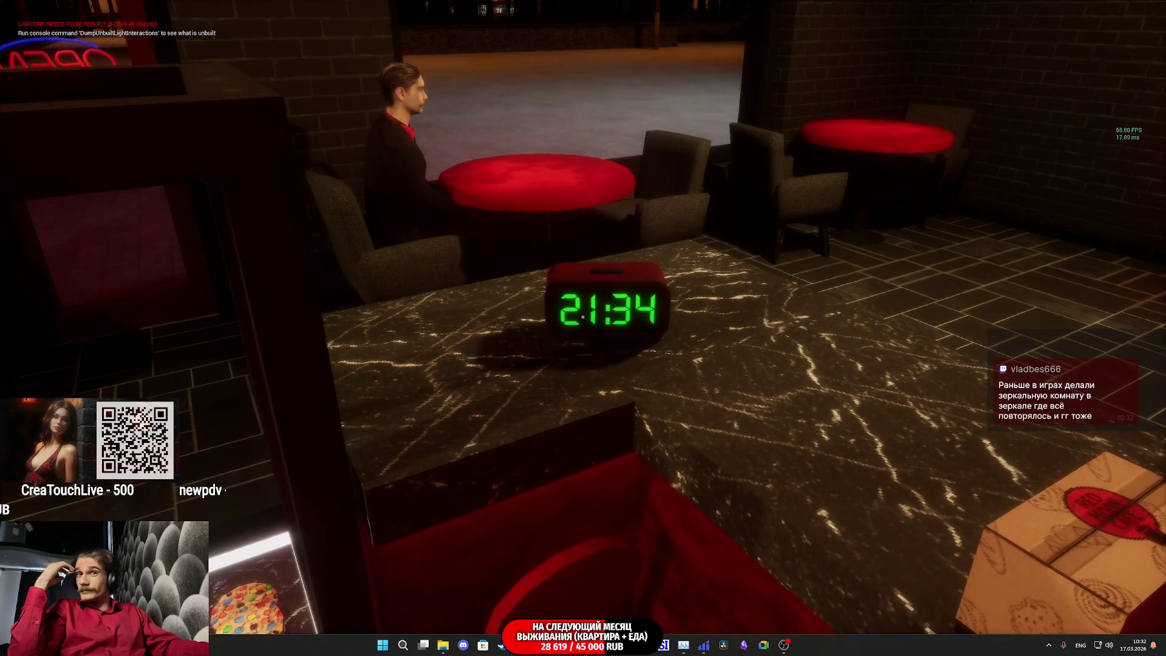
pyautogui.press('Escape')
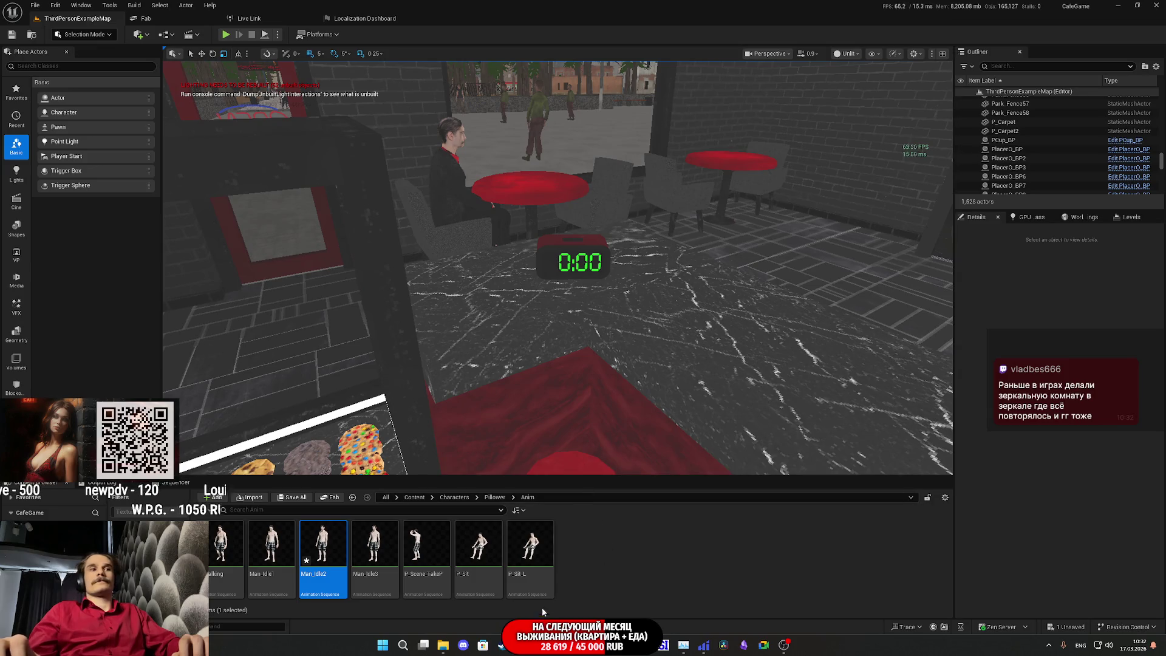
# - Alt+Tab from the Unreal Editor to Chrome's Twitch stream manager
pyautogui.hotkey('alt', 'Tab')
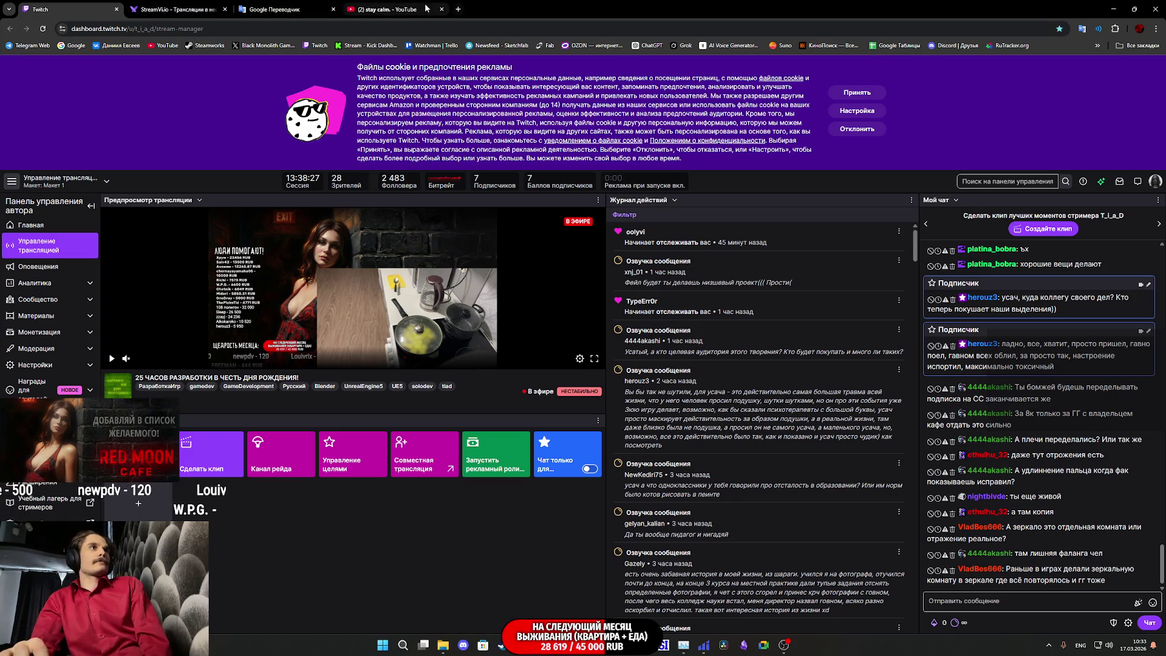
# - Play the 'i'm tired and it's okay' video on YouTube, then return to the Twitch dashboard tab
pyautogui.click(389, 9)
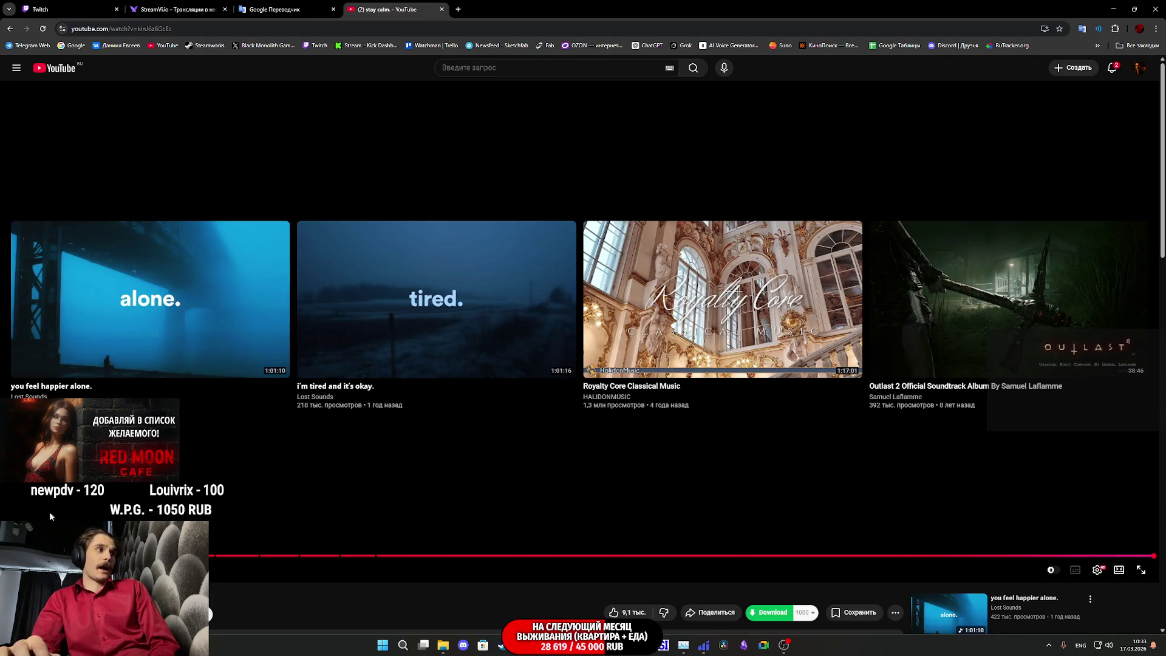
pyautogui.click(468, 337)
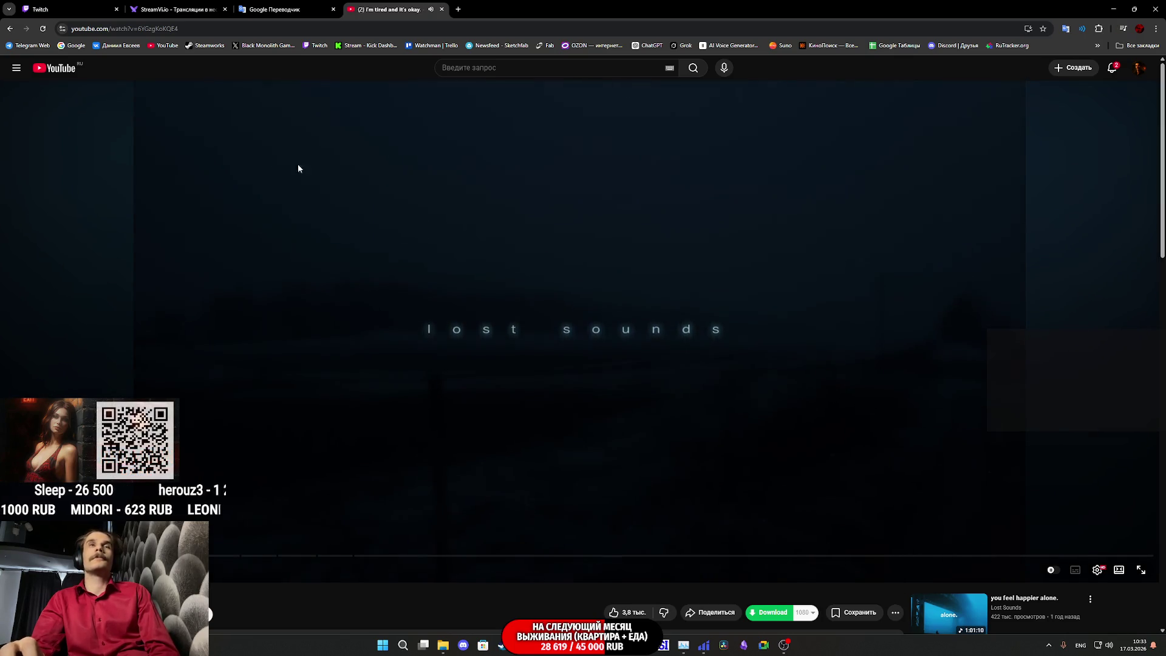
pyautogui.click(67, 9)
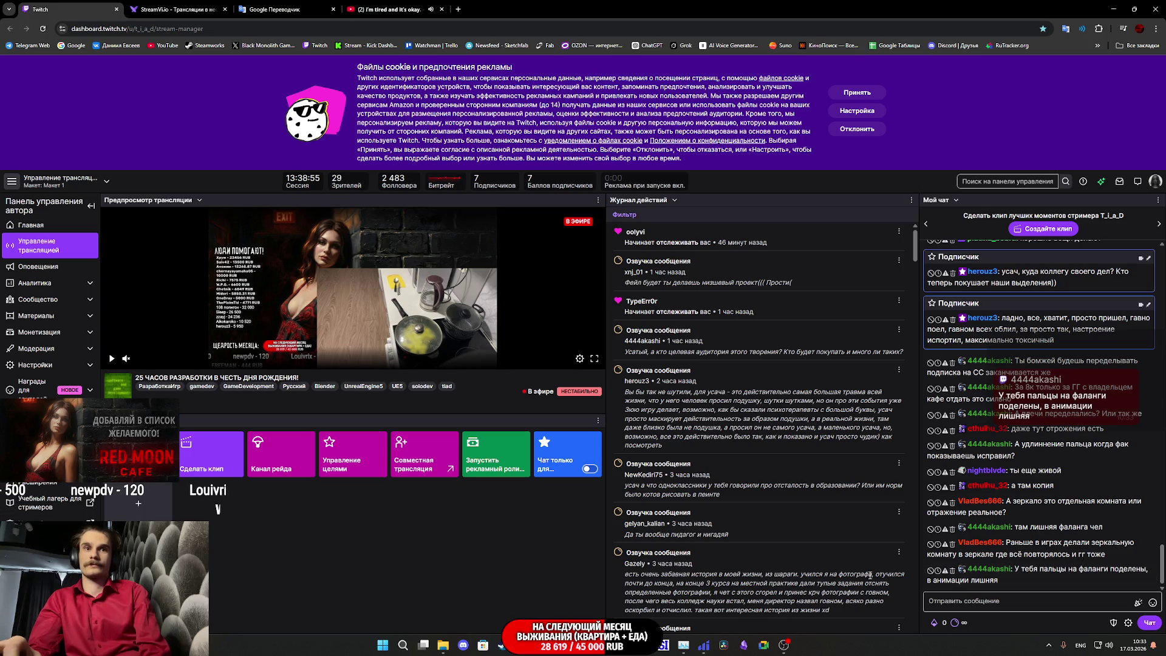
# - Close the Retarget Animations window and bring the CafeGame Unreal Editor back to the front
pyautogui.moveTo(563, 645)
pyautogui.click(604, 604)
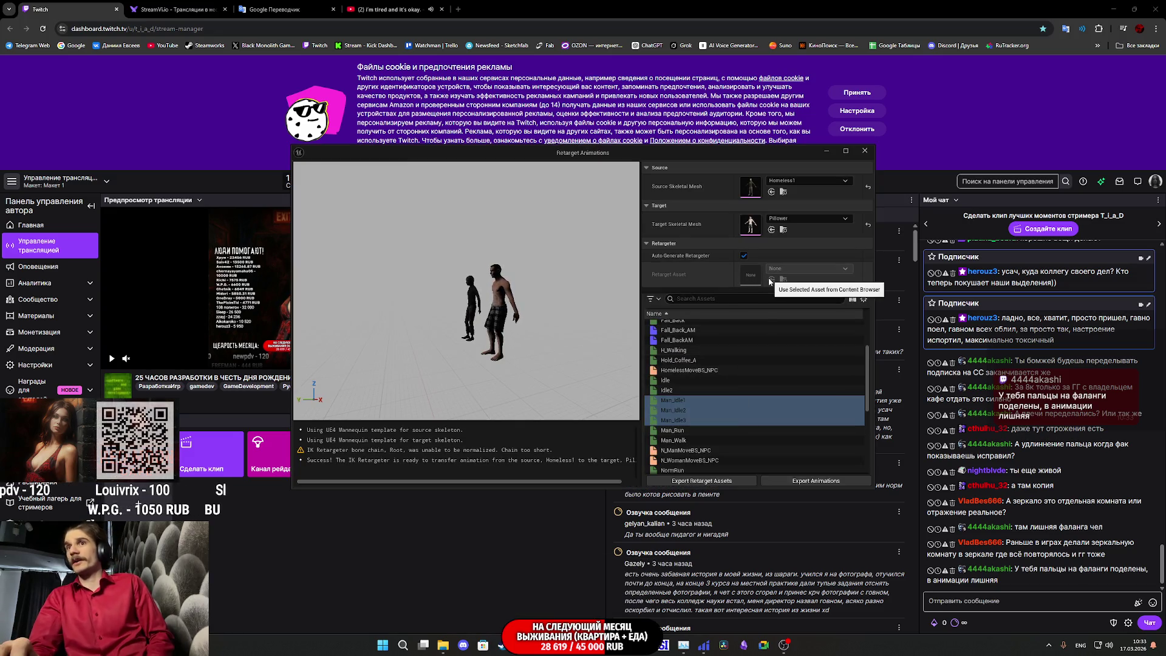
pyautogui.click(865, 151)
pyautogui.moveTo(564, 646)
pyautogui.click(562, 592)
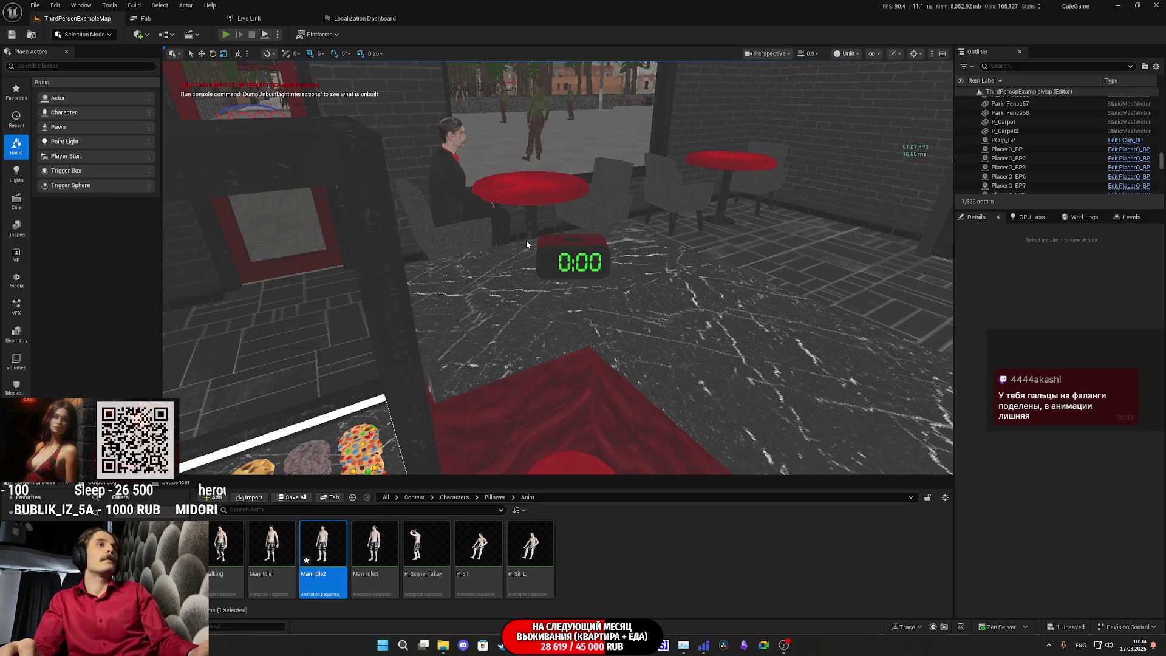
# - Start a full-screen play session and walk from the living room down the corridor to the bathroom
pyautogui.hotkey('alt', 'p')
pyautogui.press('F11')
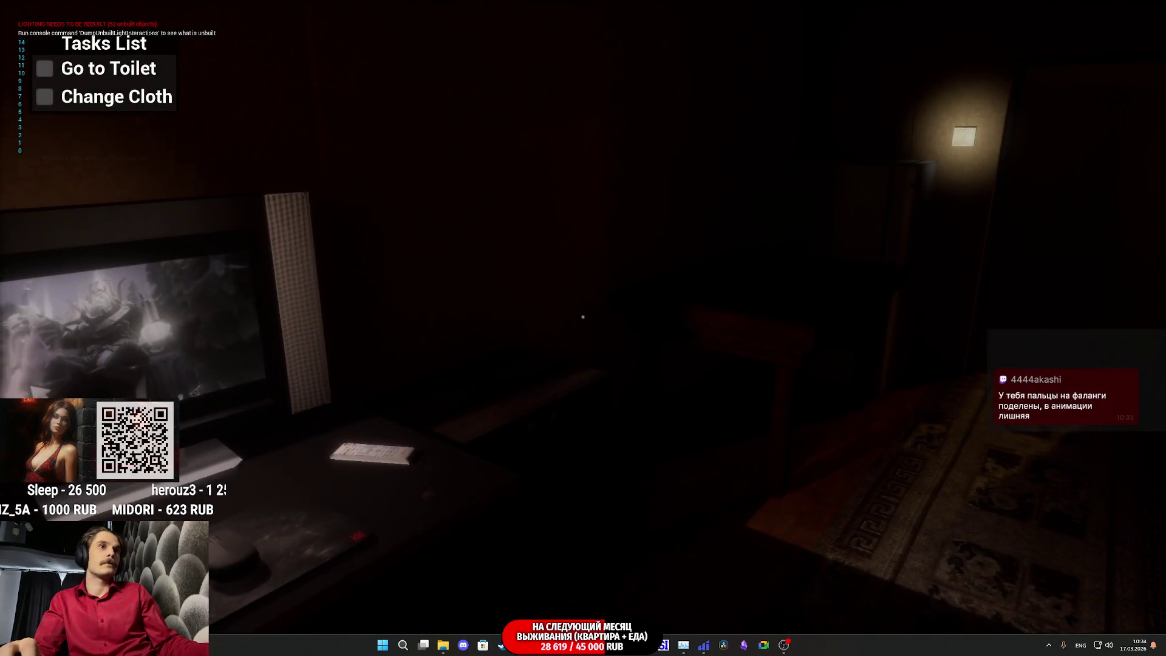
pyautogui.press('e')
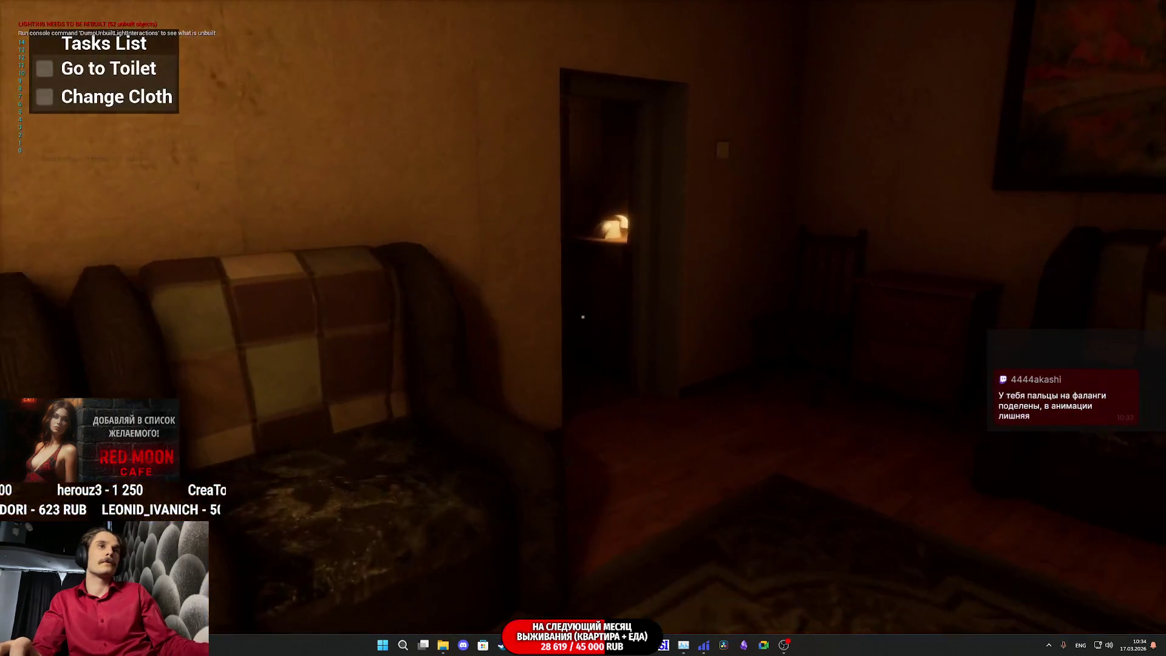
pyautogui.press('w')
pyautogui.press('e')
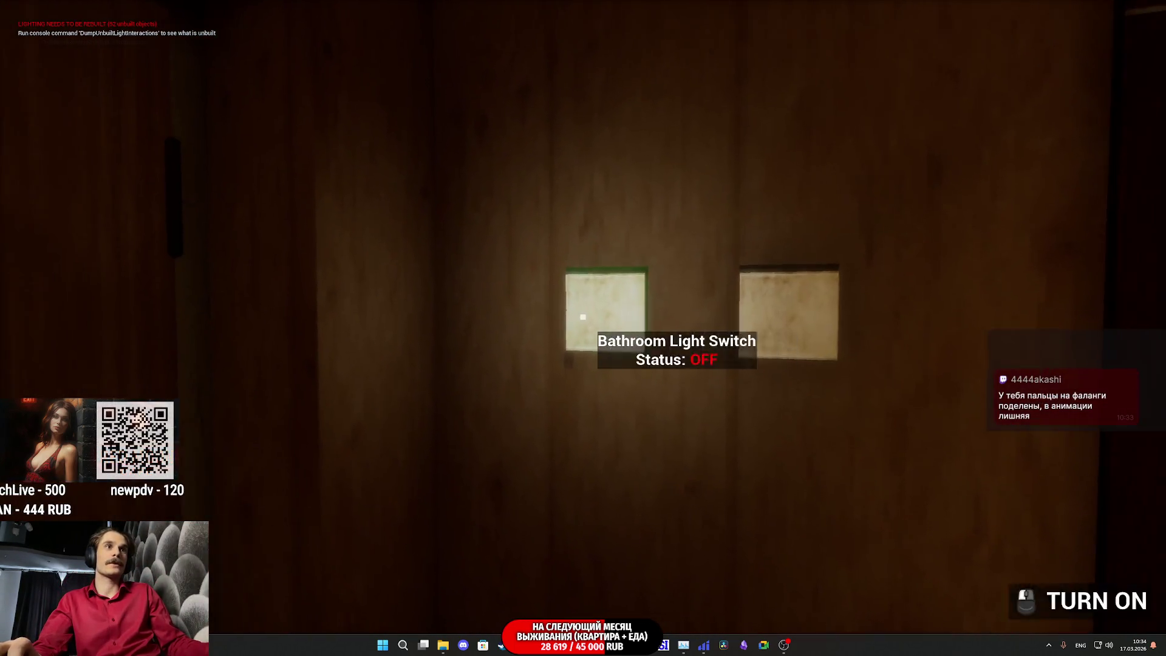
# - Switch on the bathroom light, trigger the hand gesture with F, then stop play-testing
pyautogui.click(584, 316)
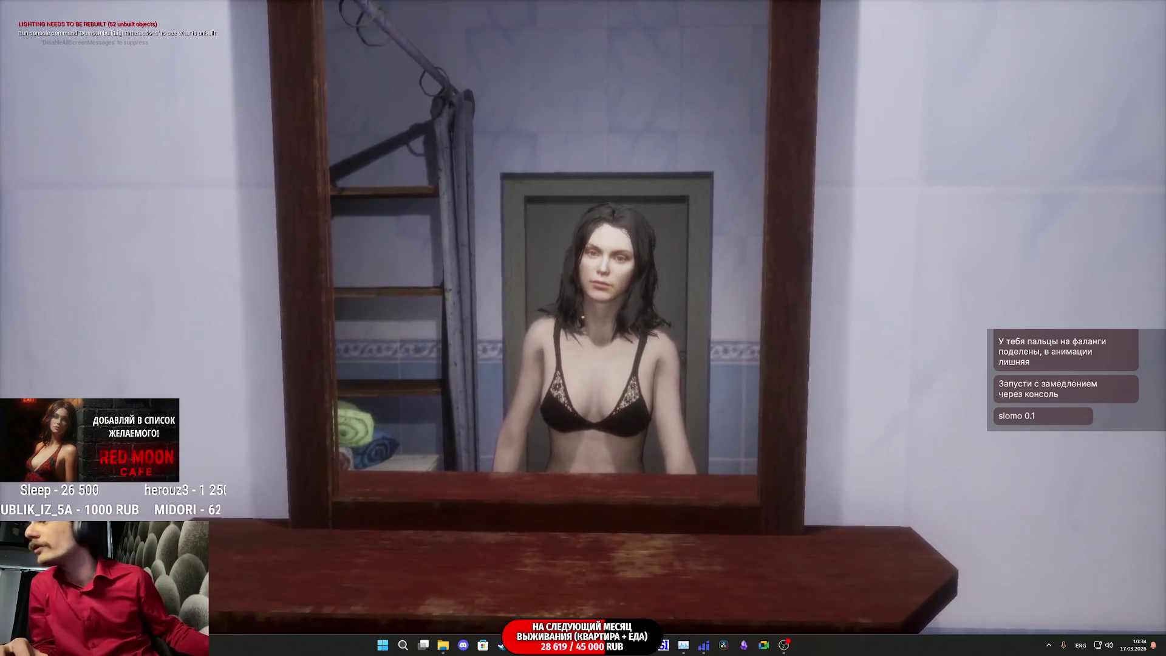
pyautogui.press('f')
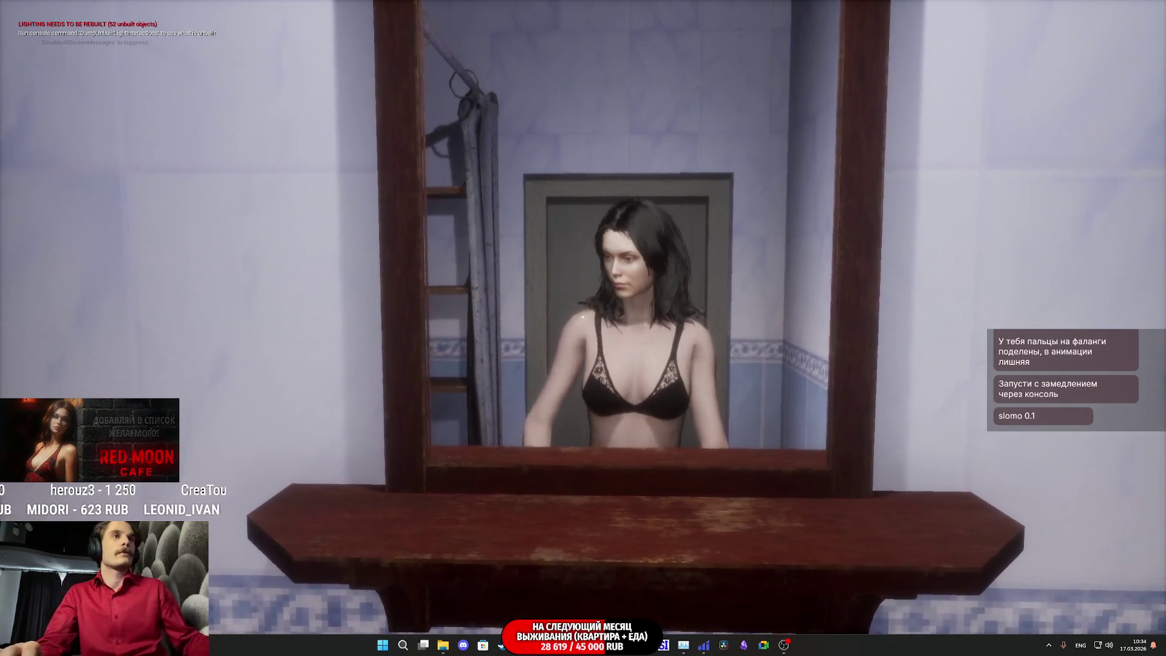
pyautogui.press('Escape')
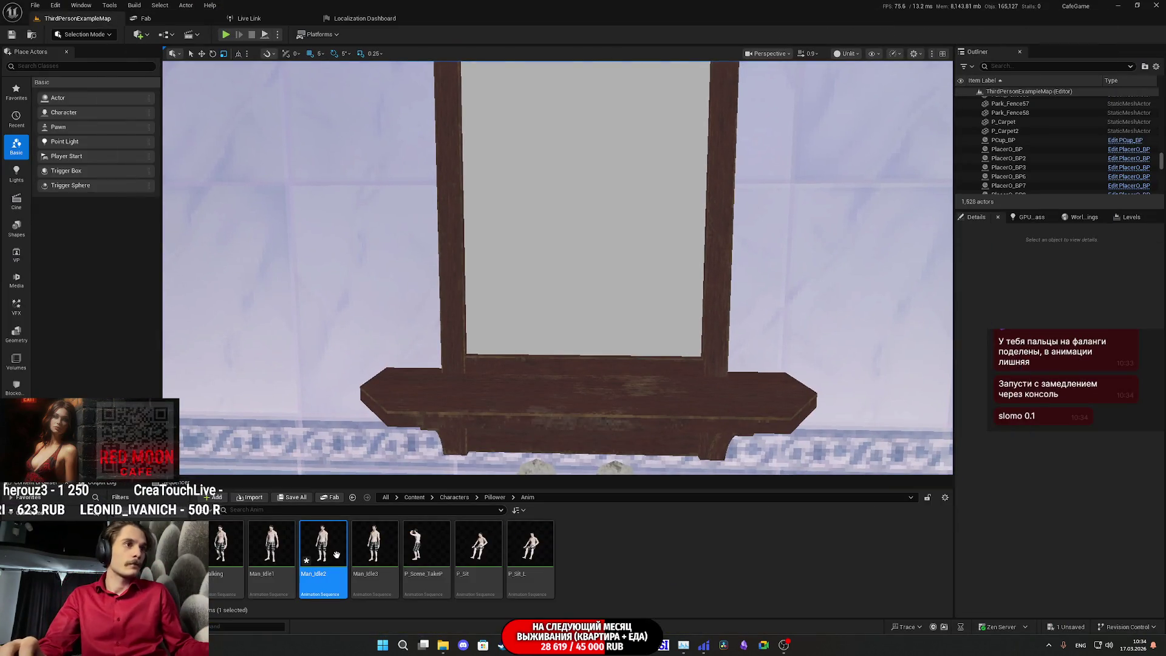
# - Save all unsaved assets including Man_Idle2, then browse into Content > Characters > GL_Woman
pyautogui.click(293, 498)
pyautogui.click(652, 425)
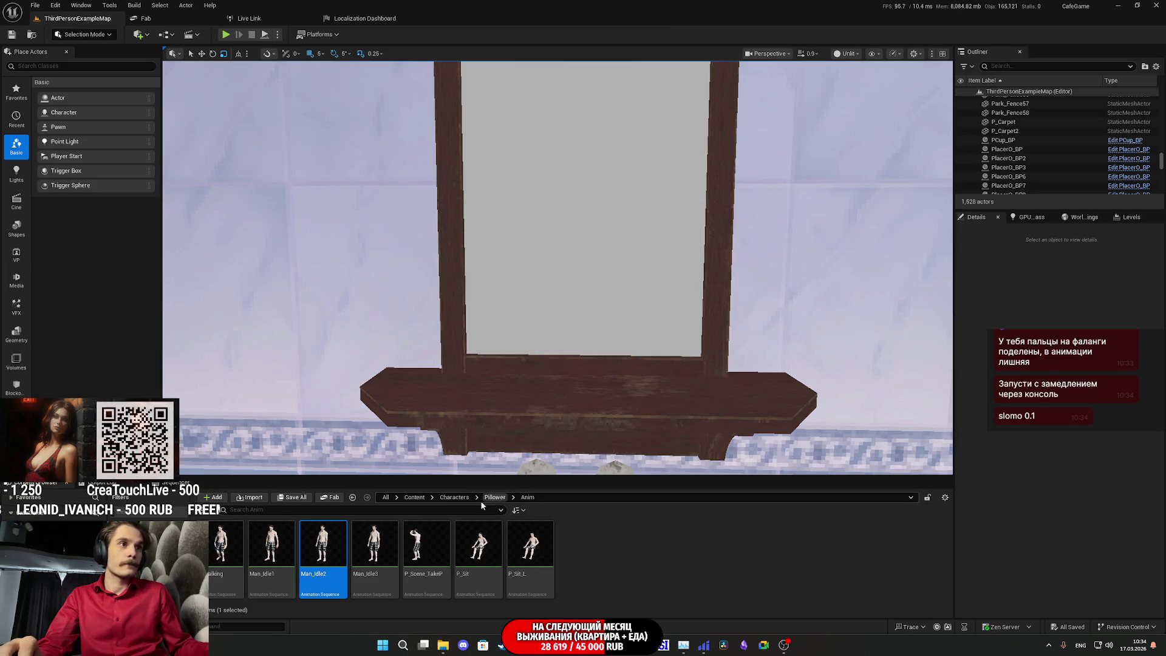
pyautogui.click(413, 498)
pyautogui.doubleClick(340, 555)
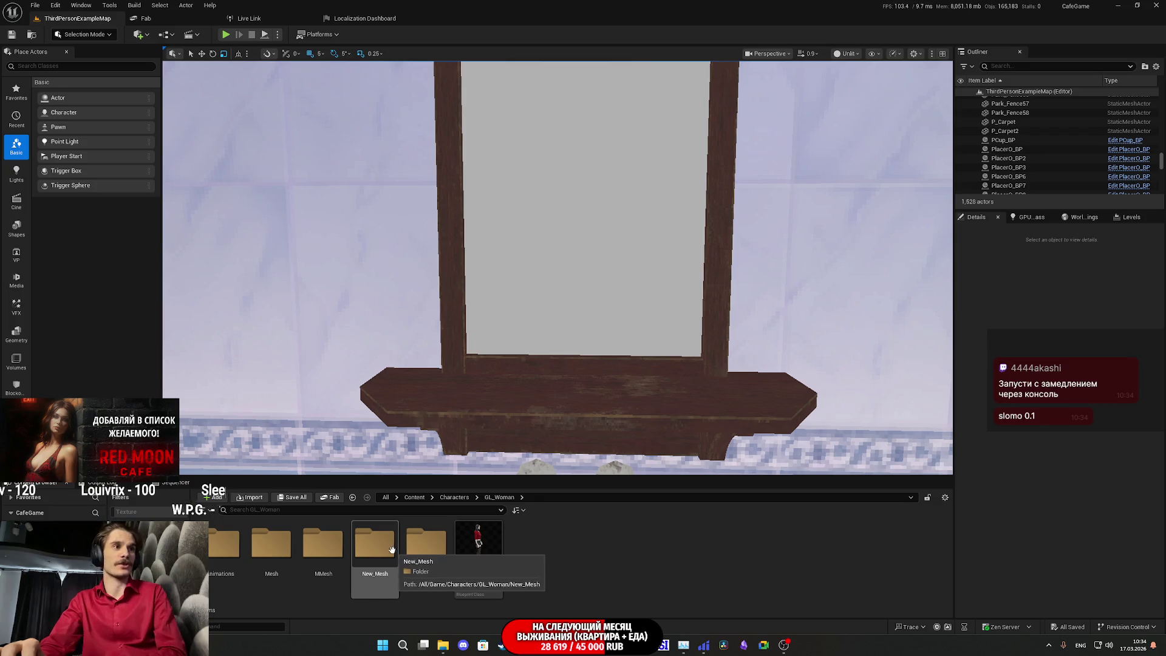
pyautogui.doubleClick(242, 563)
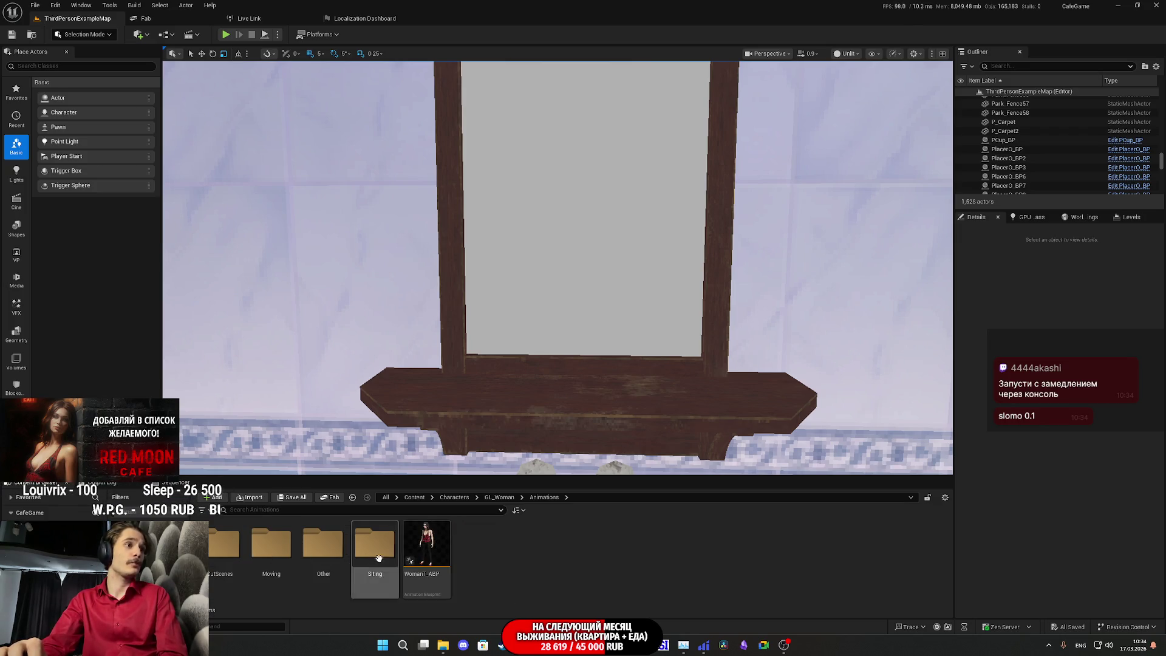
pyautogui.click(498, 497)
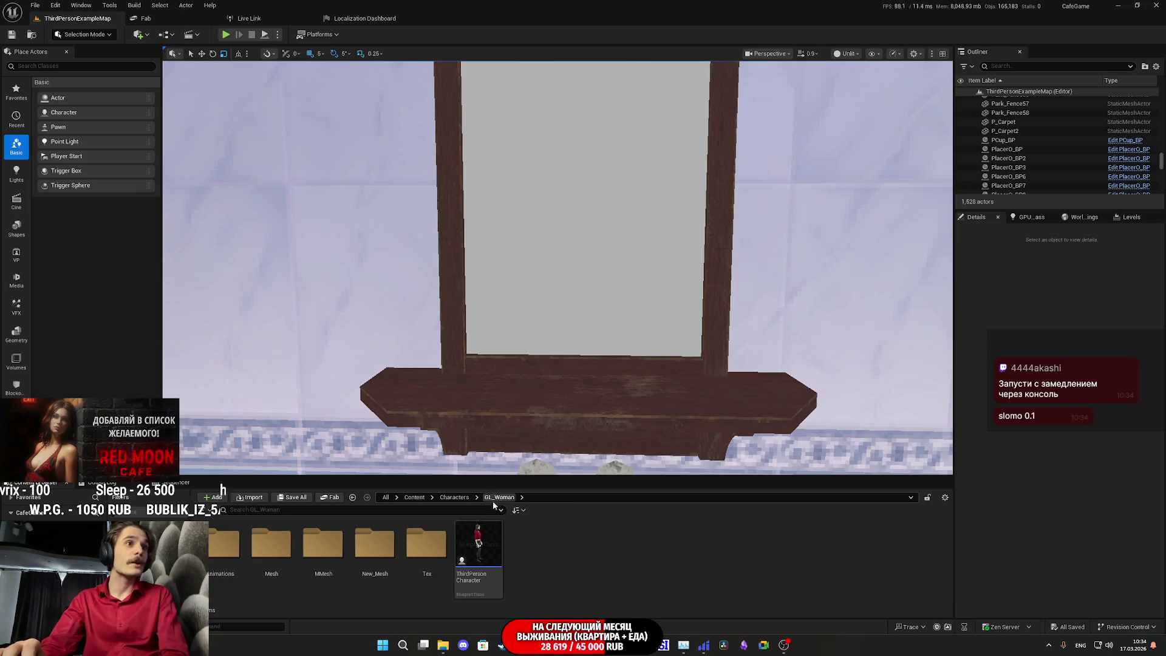
# - Open the Fuck_Anim animation from GL_Woman's New_Mesh > Anim > Other folder
pyautogui.doubleClick(382, 561)
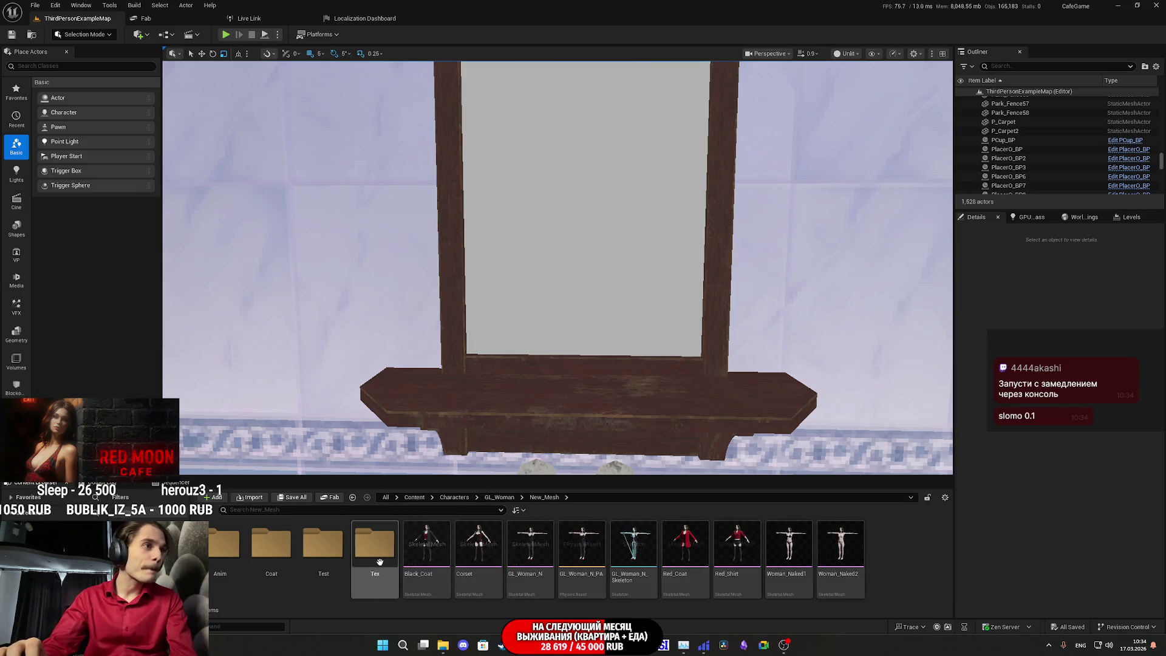
pyautogui.doubleClick(238, 560)
pyautogui.scroll(-5, 407, 582)
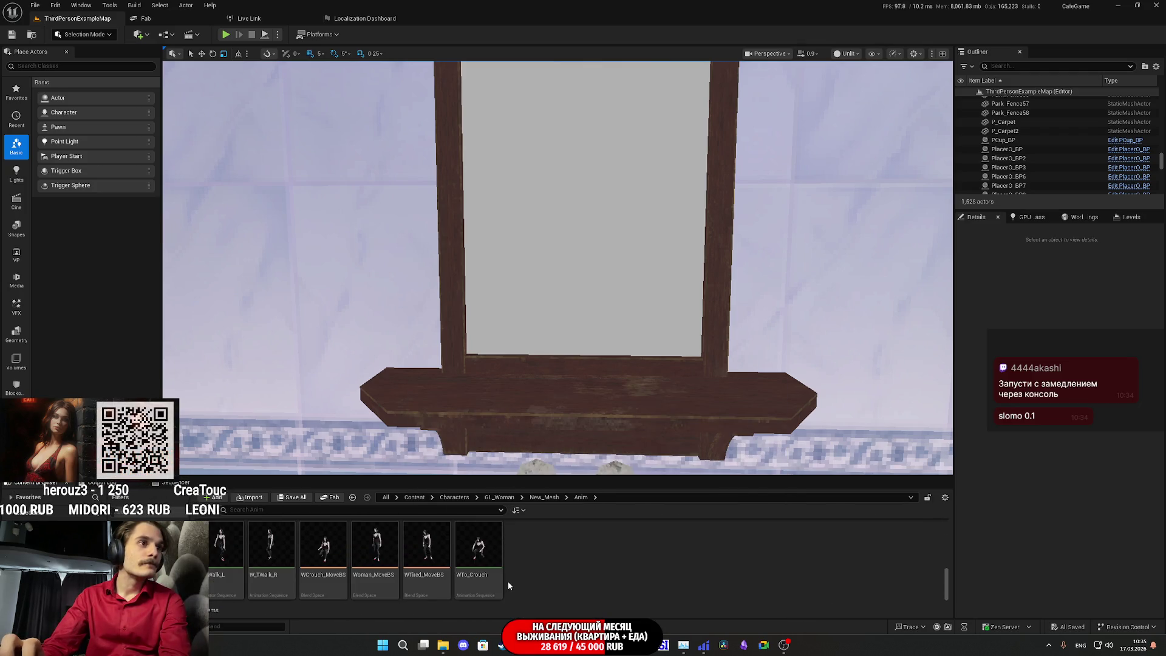
pyautogui.scroll(5, 508, 581)
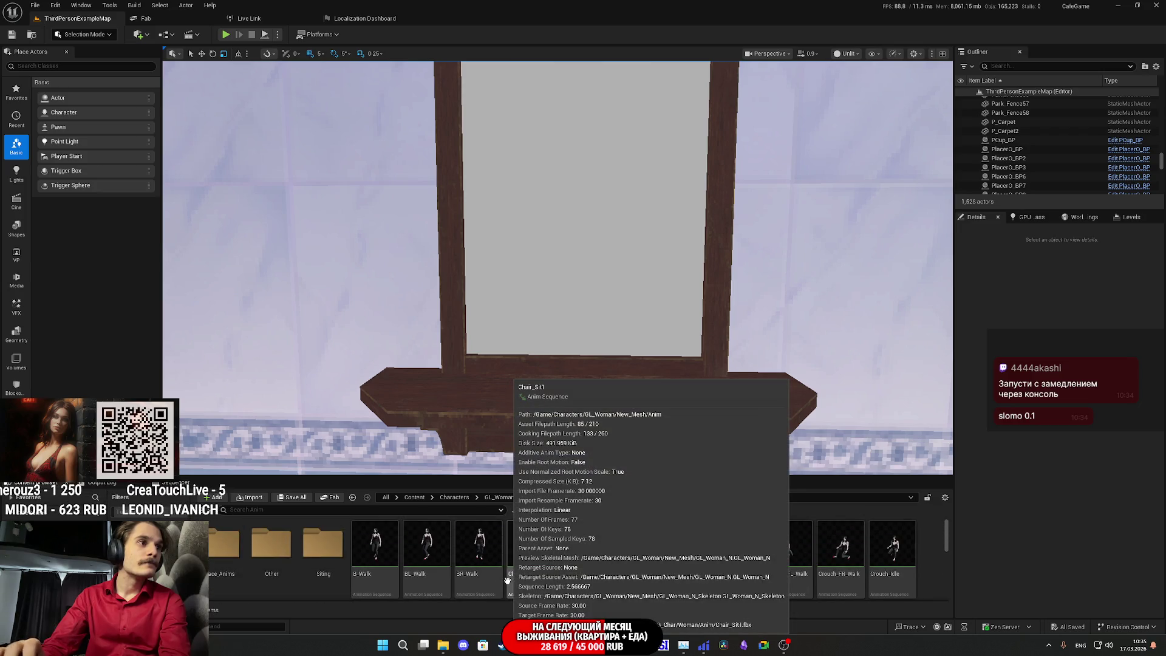
pyautogui.doubleClick(272, 546)
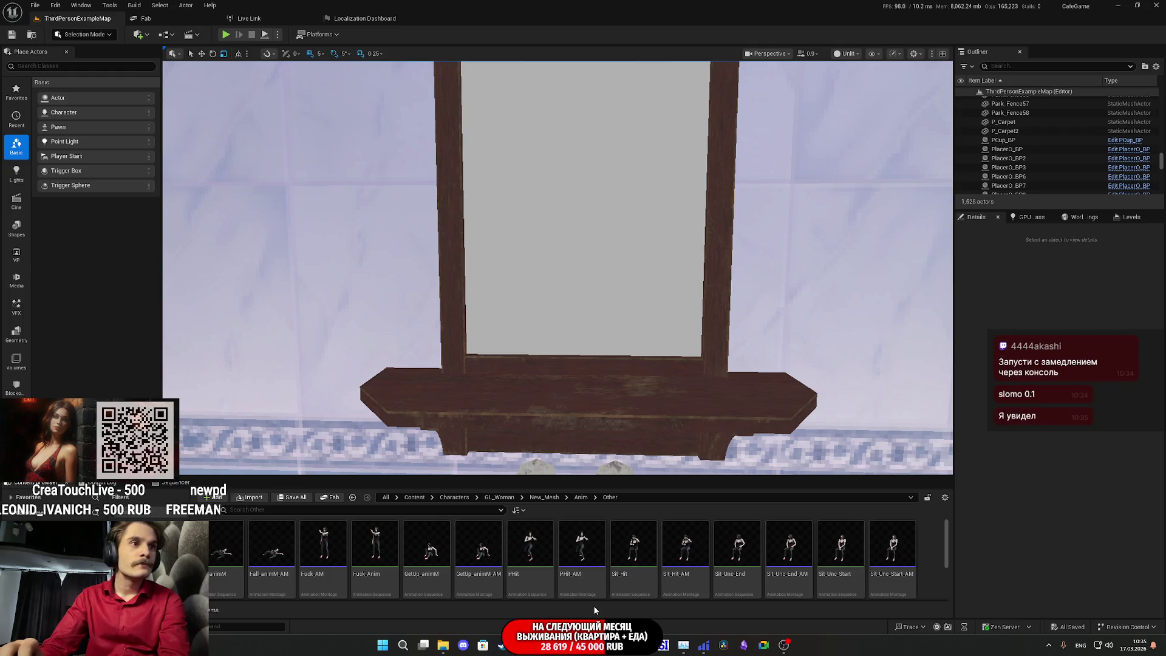
pyautogui.scroll(-5, 577, 592)
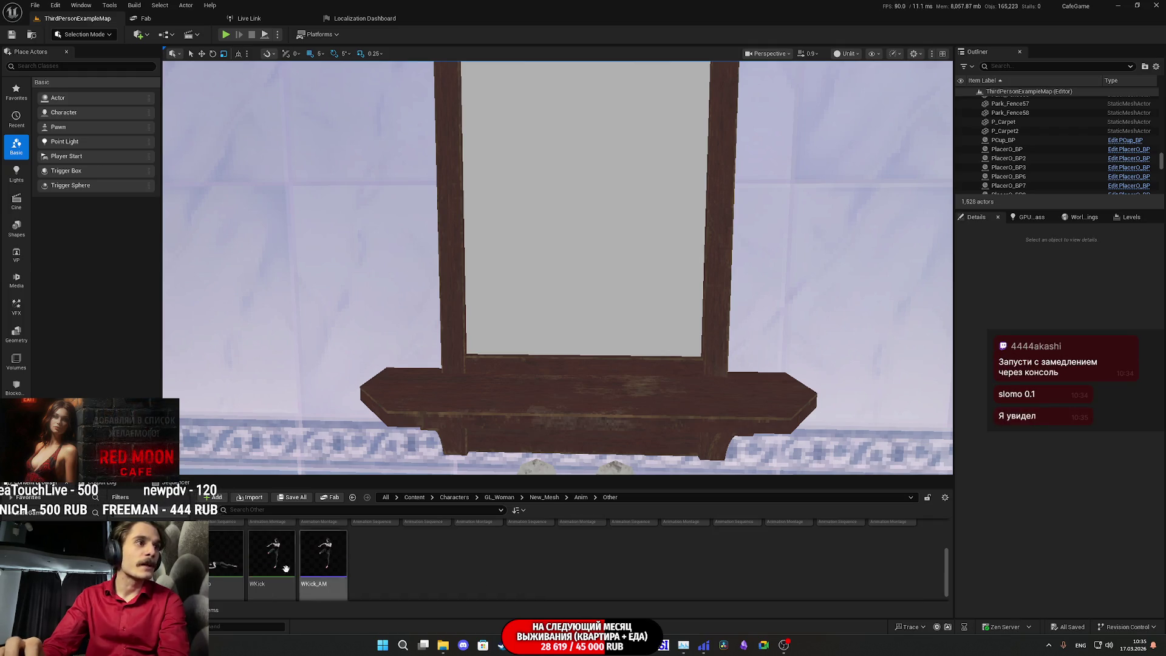
pyautogui.scroll(3, 367, 572)
pyautogui.scroll(1, 368, 575)
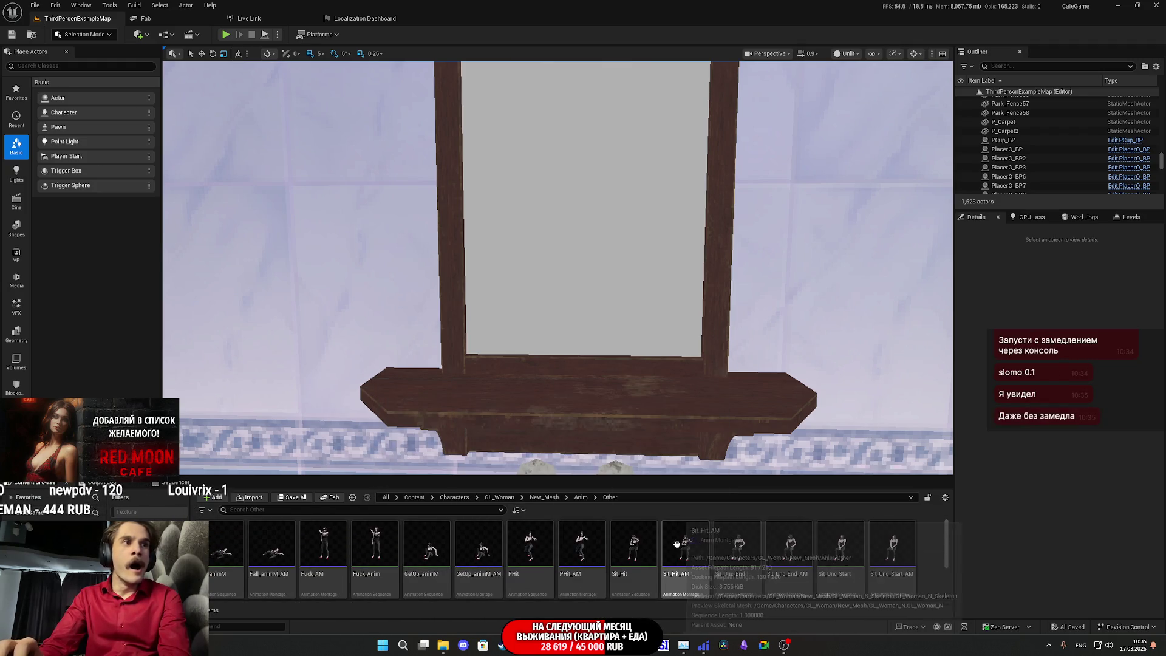
pyautogui.doubleClick(388, 545)
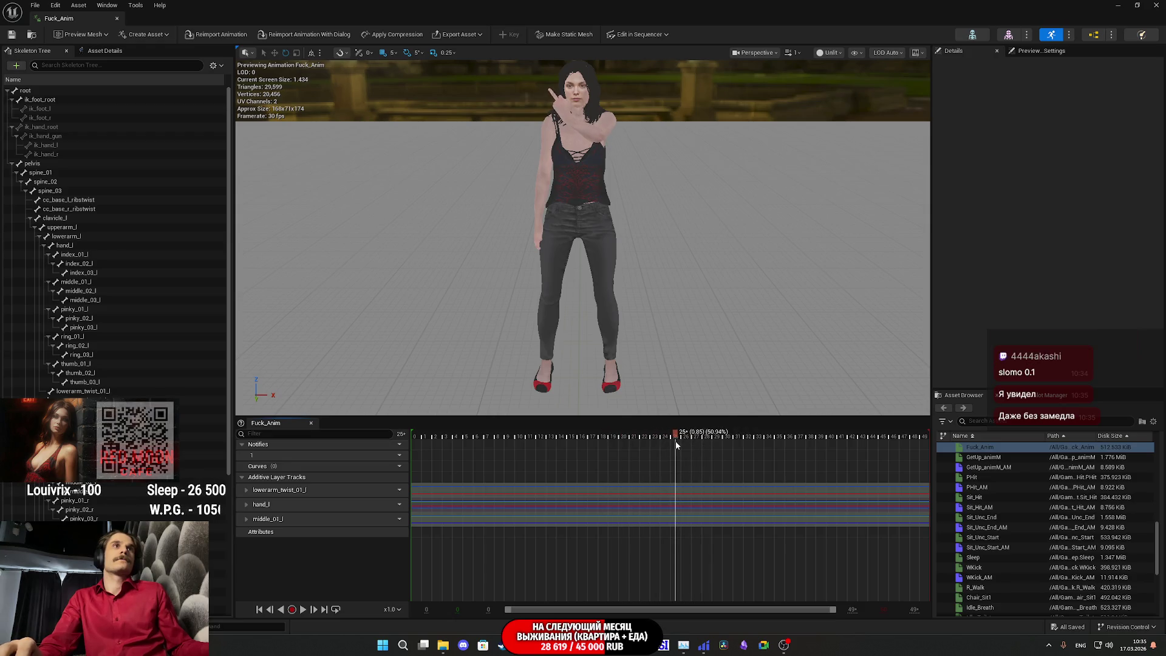
# - Zoom and fly the viewport camera close to the character's raised hand to inspect finger bending
pyautogui.scroll(10, 583, 273)
pyautogui.scroll(5, 583, 236)
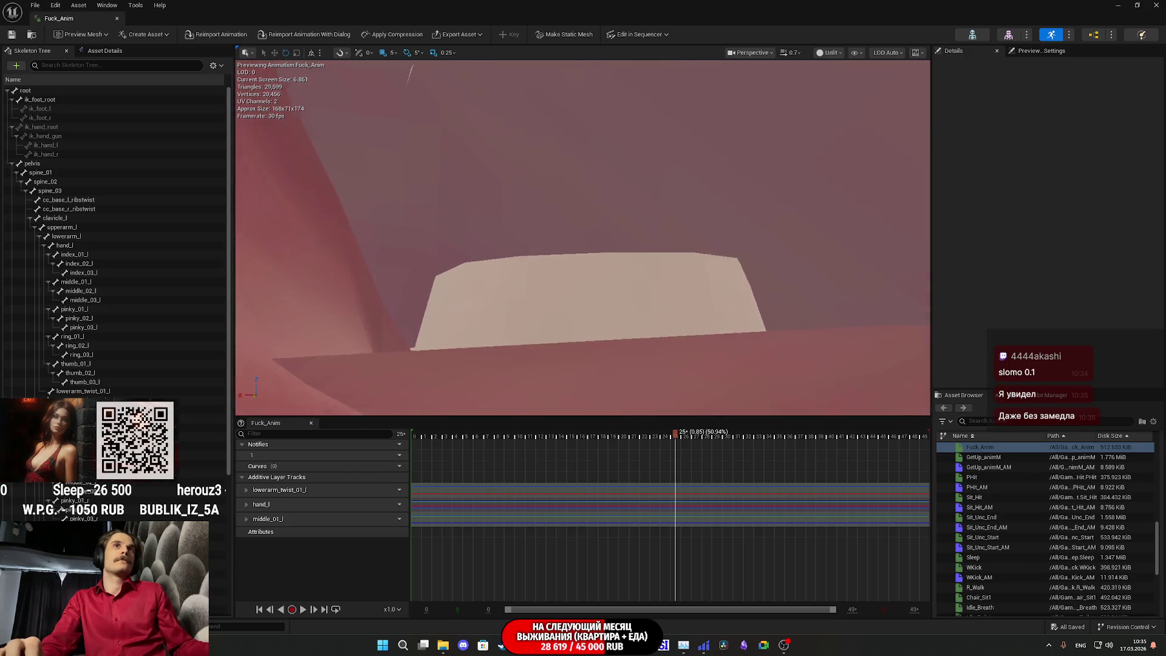
pyautogui.scroll(-5, 584, 237)
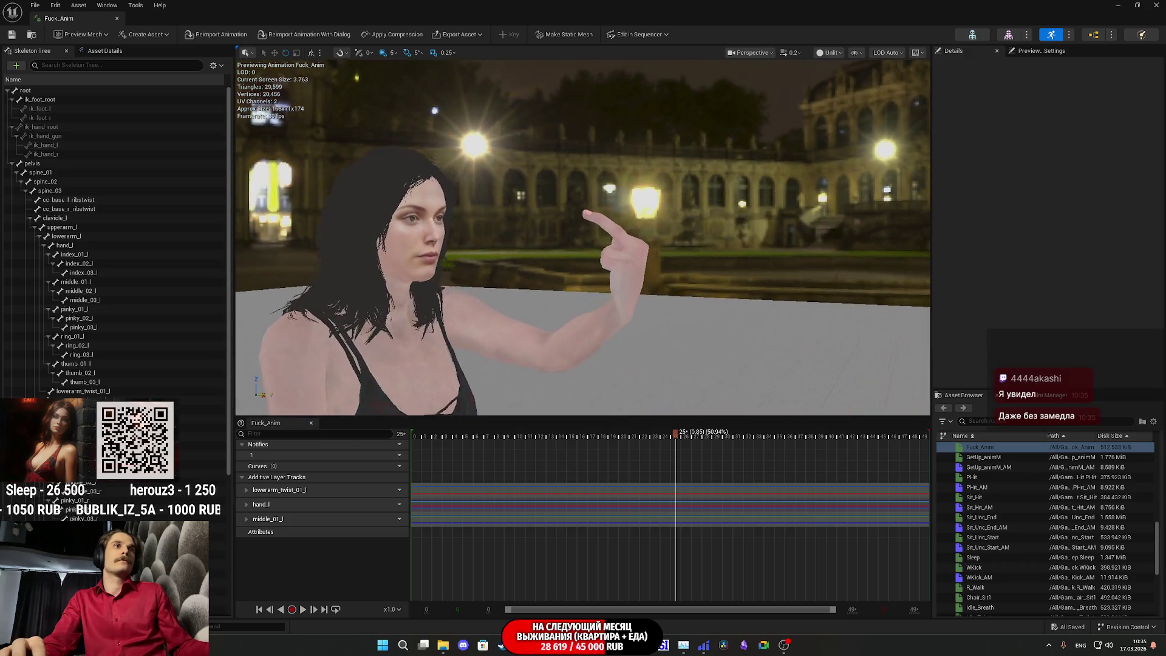
pyautogui.scroll(8, 584, 237)
pyautogui.moveTo(583, 237); pyautogui.dragTo(547, 346)
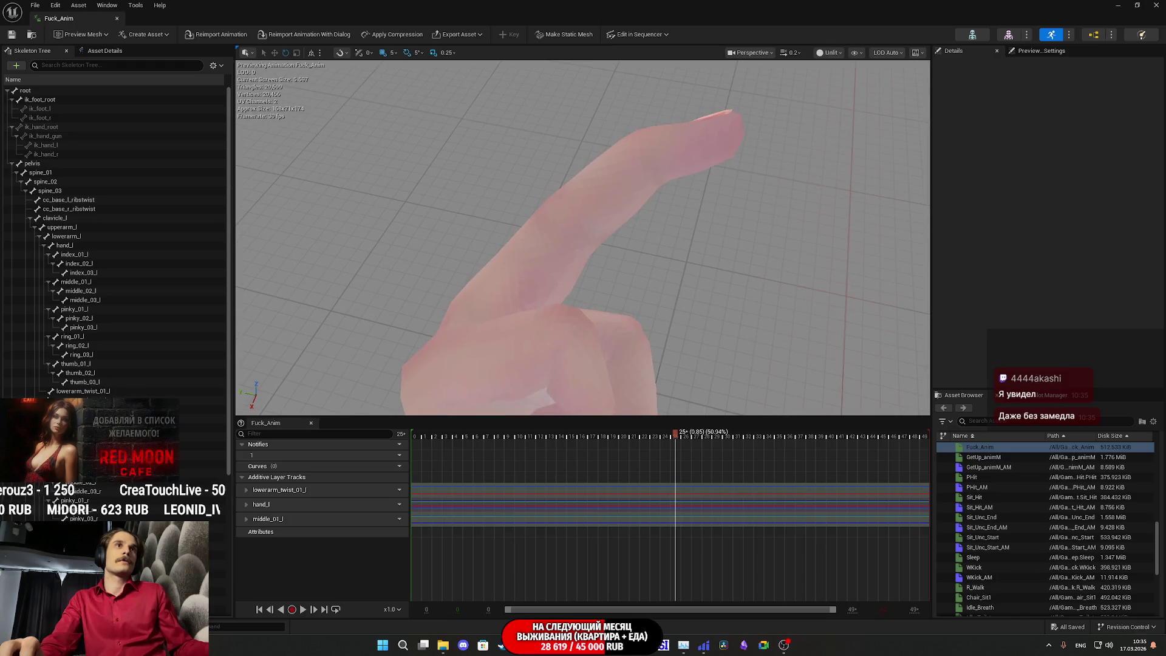
pyautogui.moveTo(680, 327)
pyautogui.mouseDown()
pyautogui.moveTo(656, 267)
pyautogui.moveTo(607, 219)
pyautogui.moveTo(681, 322)
pyautogui.mouseUp()
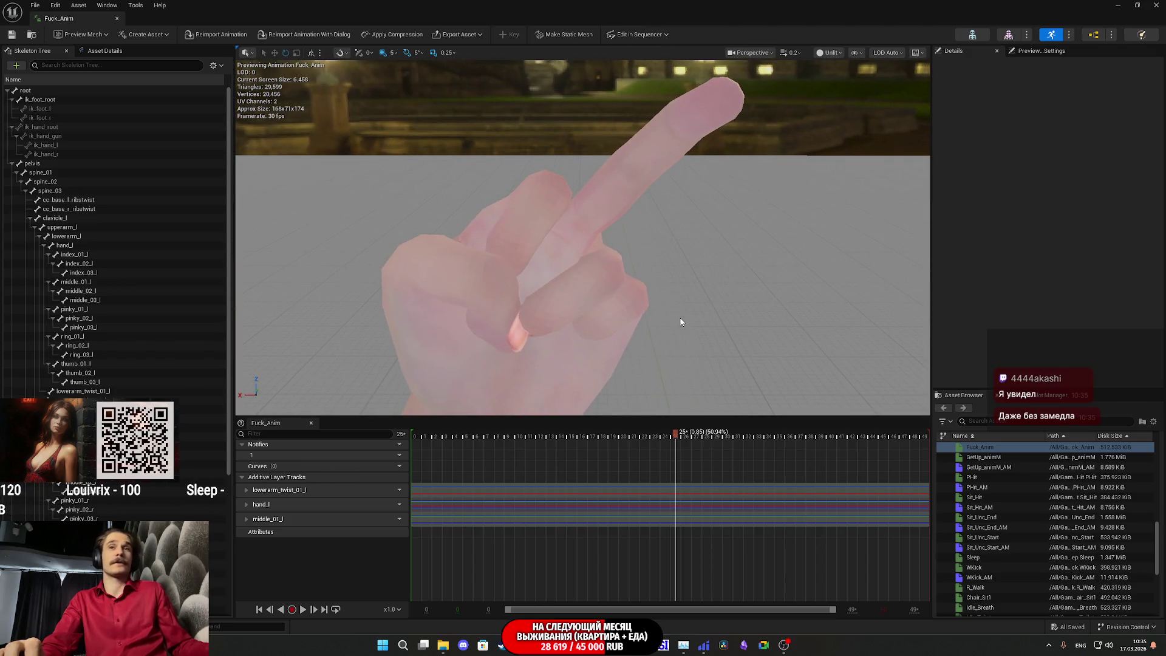